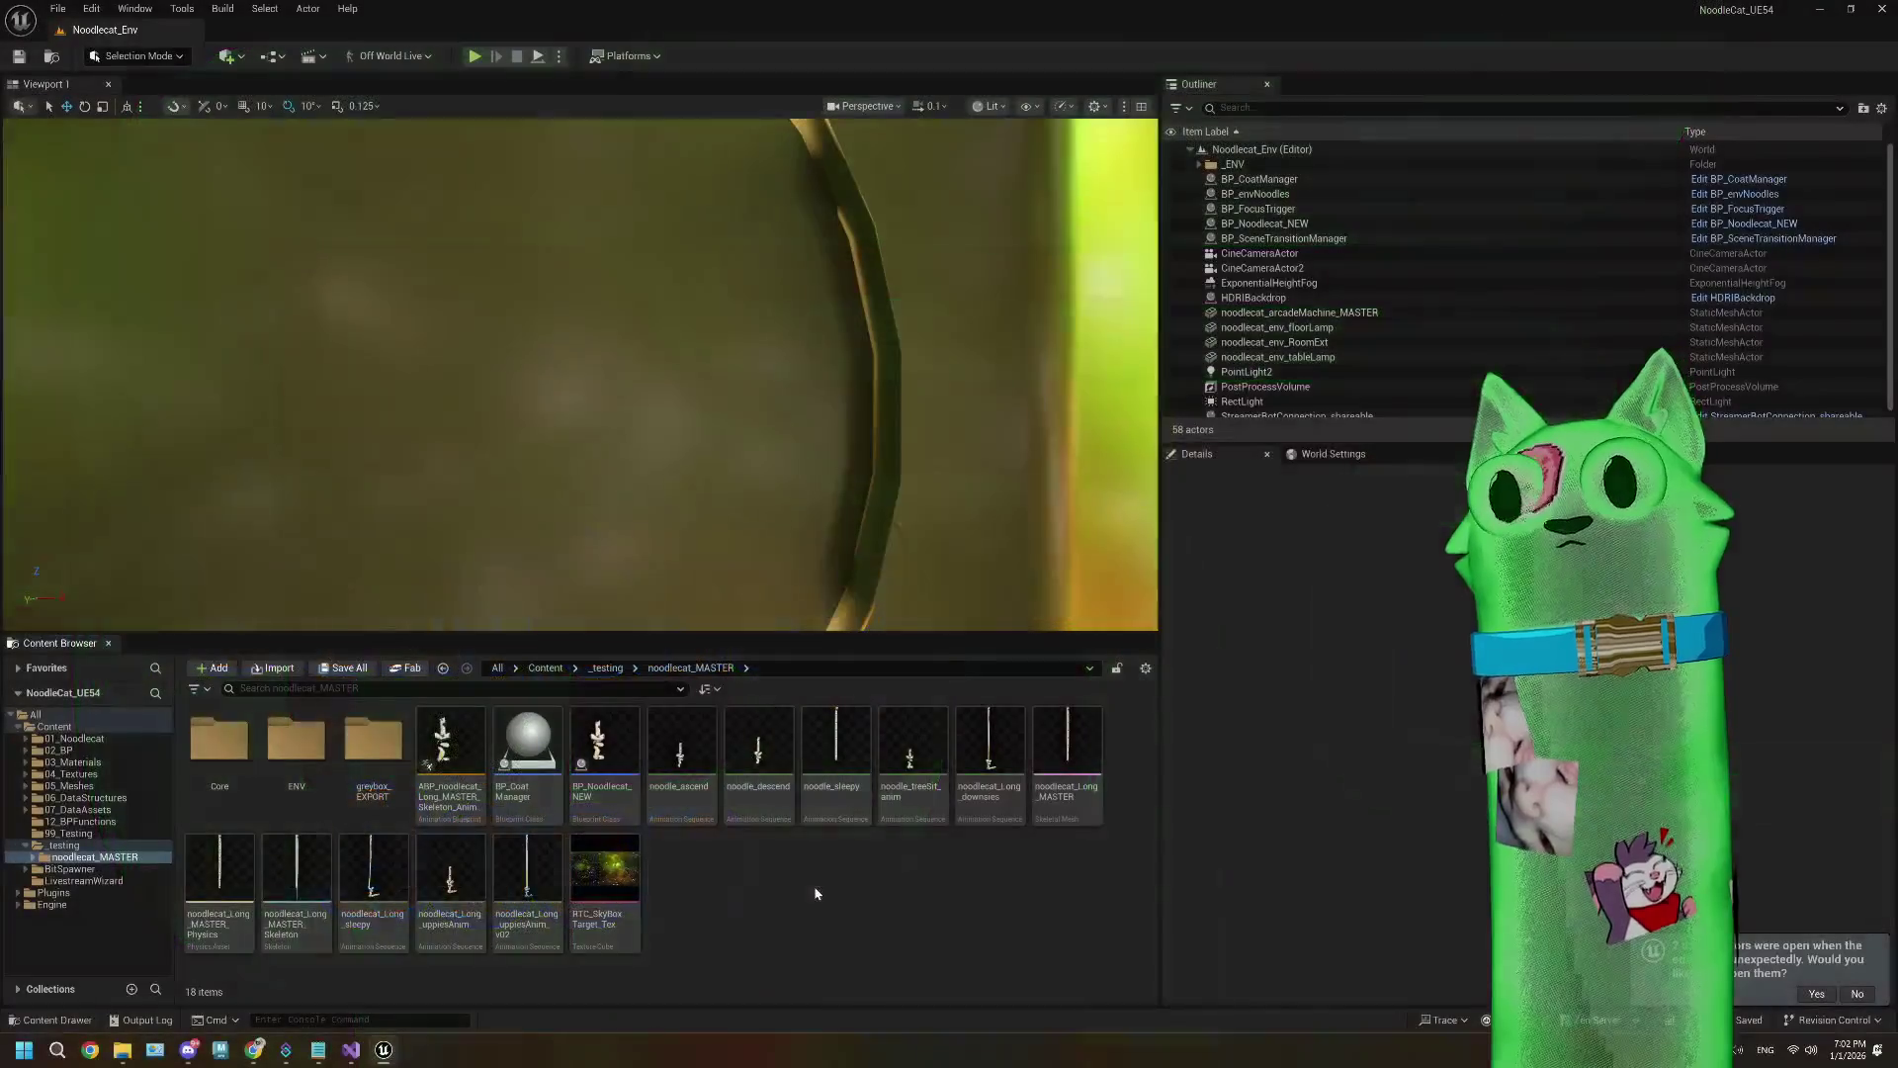
# Step: In the 06_DataStructures folder, create a Structure asset named STR_Coats
pyautogui.click(91, 798)
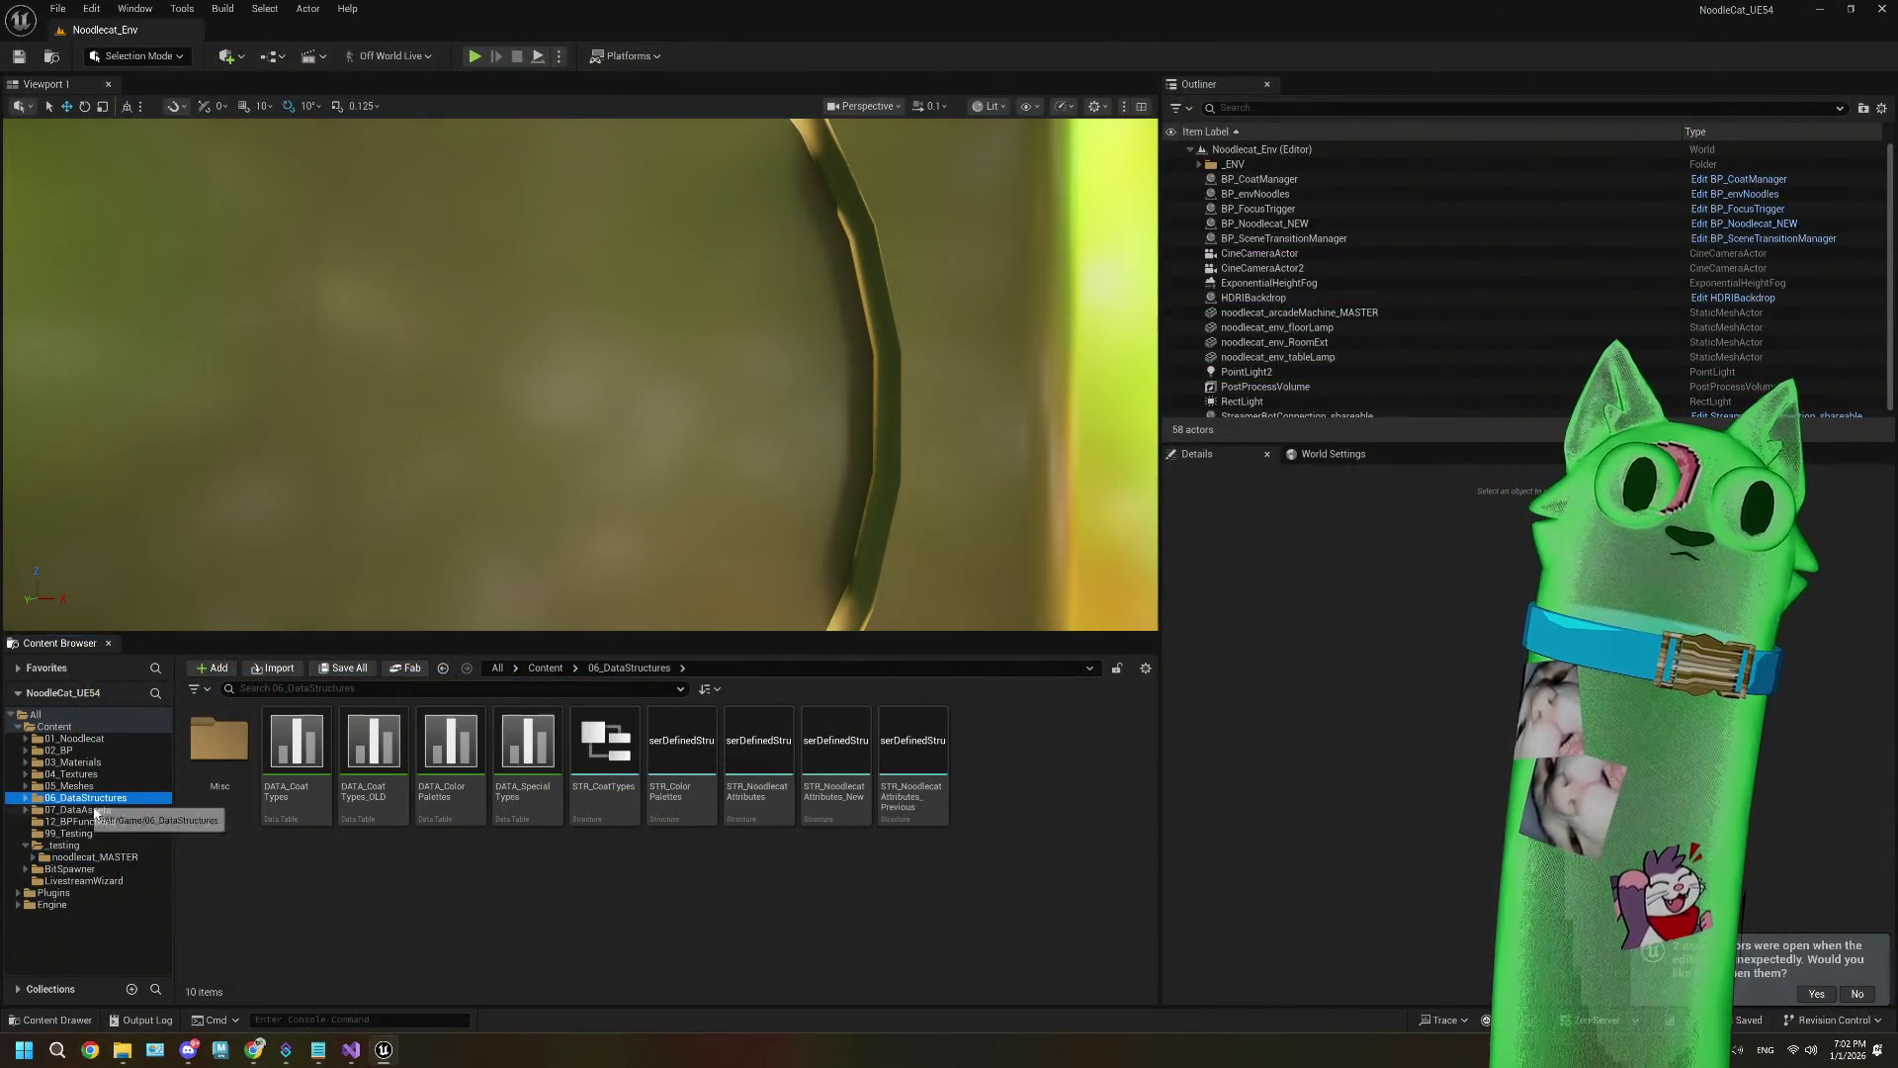
pyautogui.rightClick(678, 910)
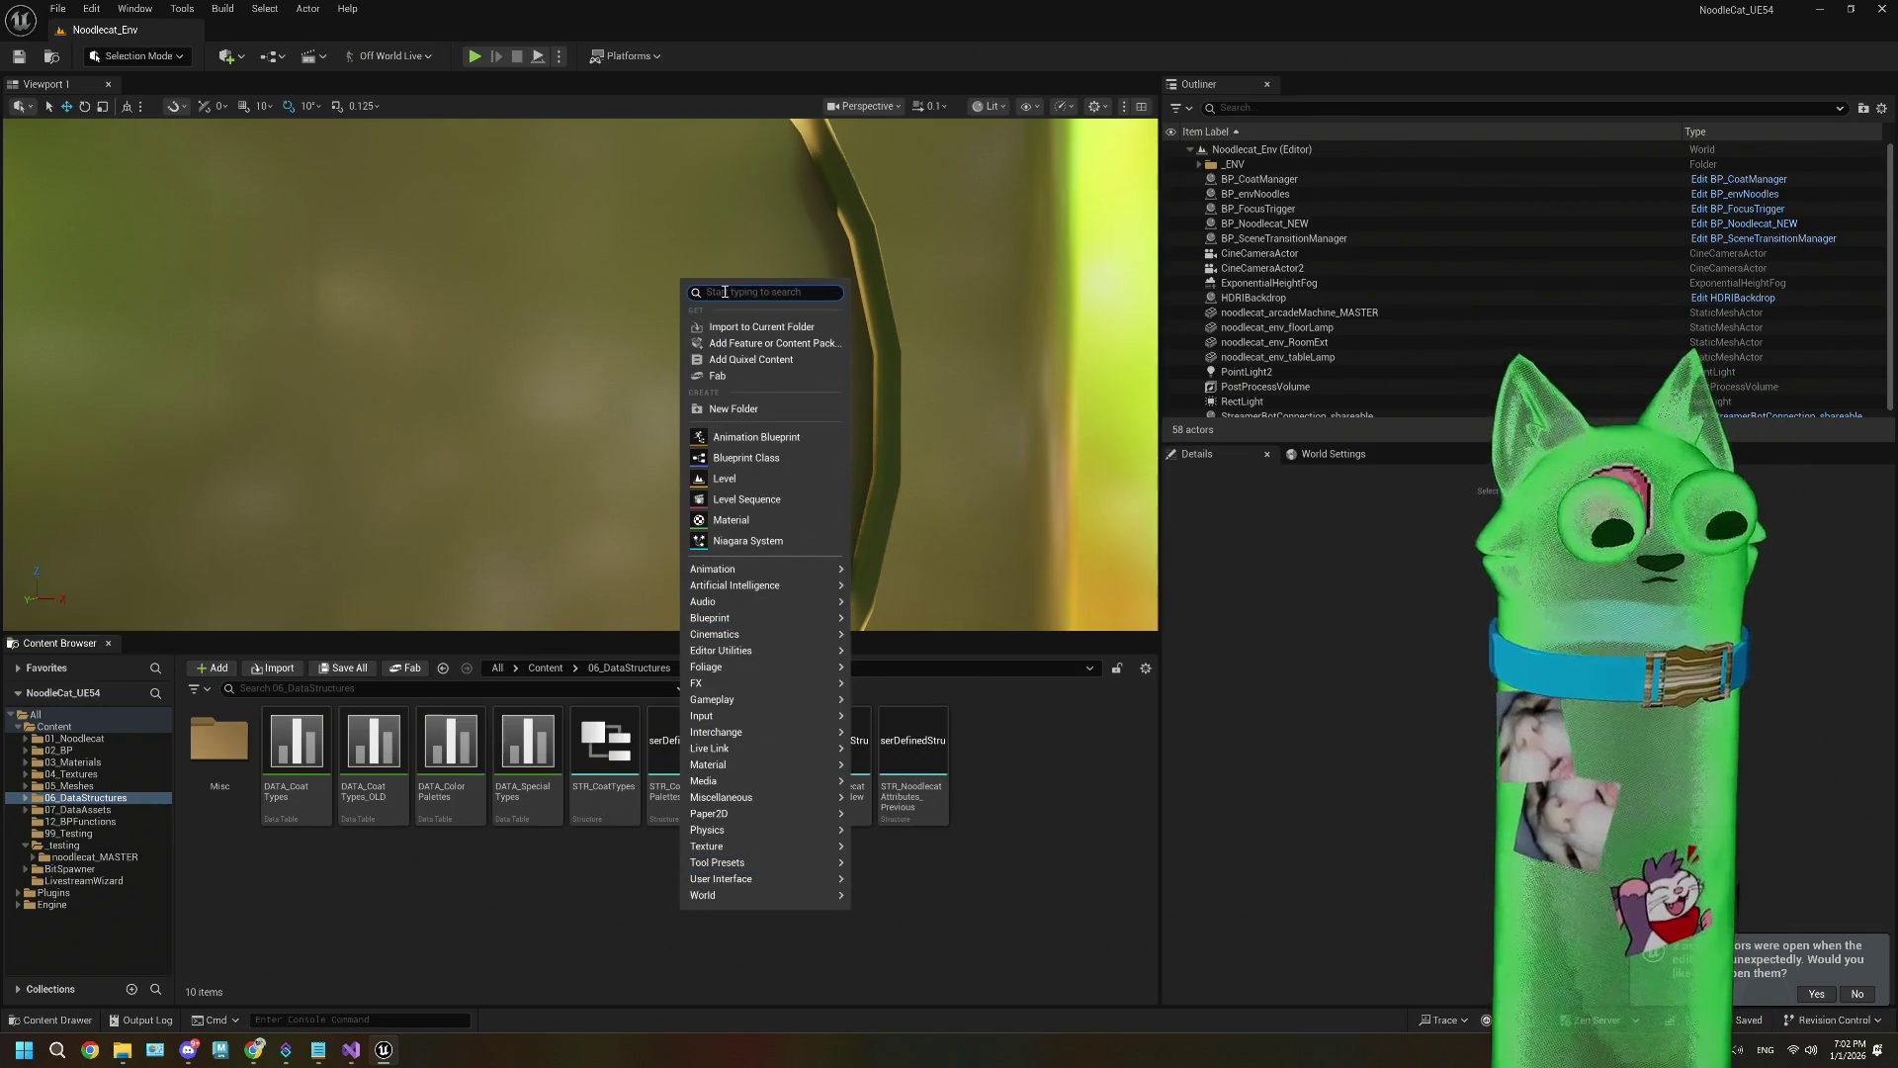
pyautogui.write('str')
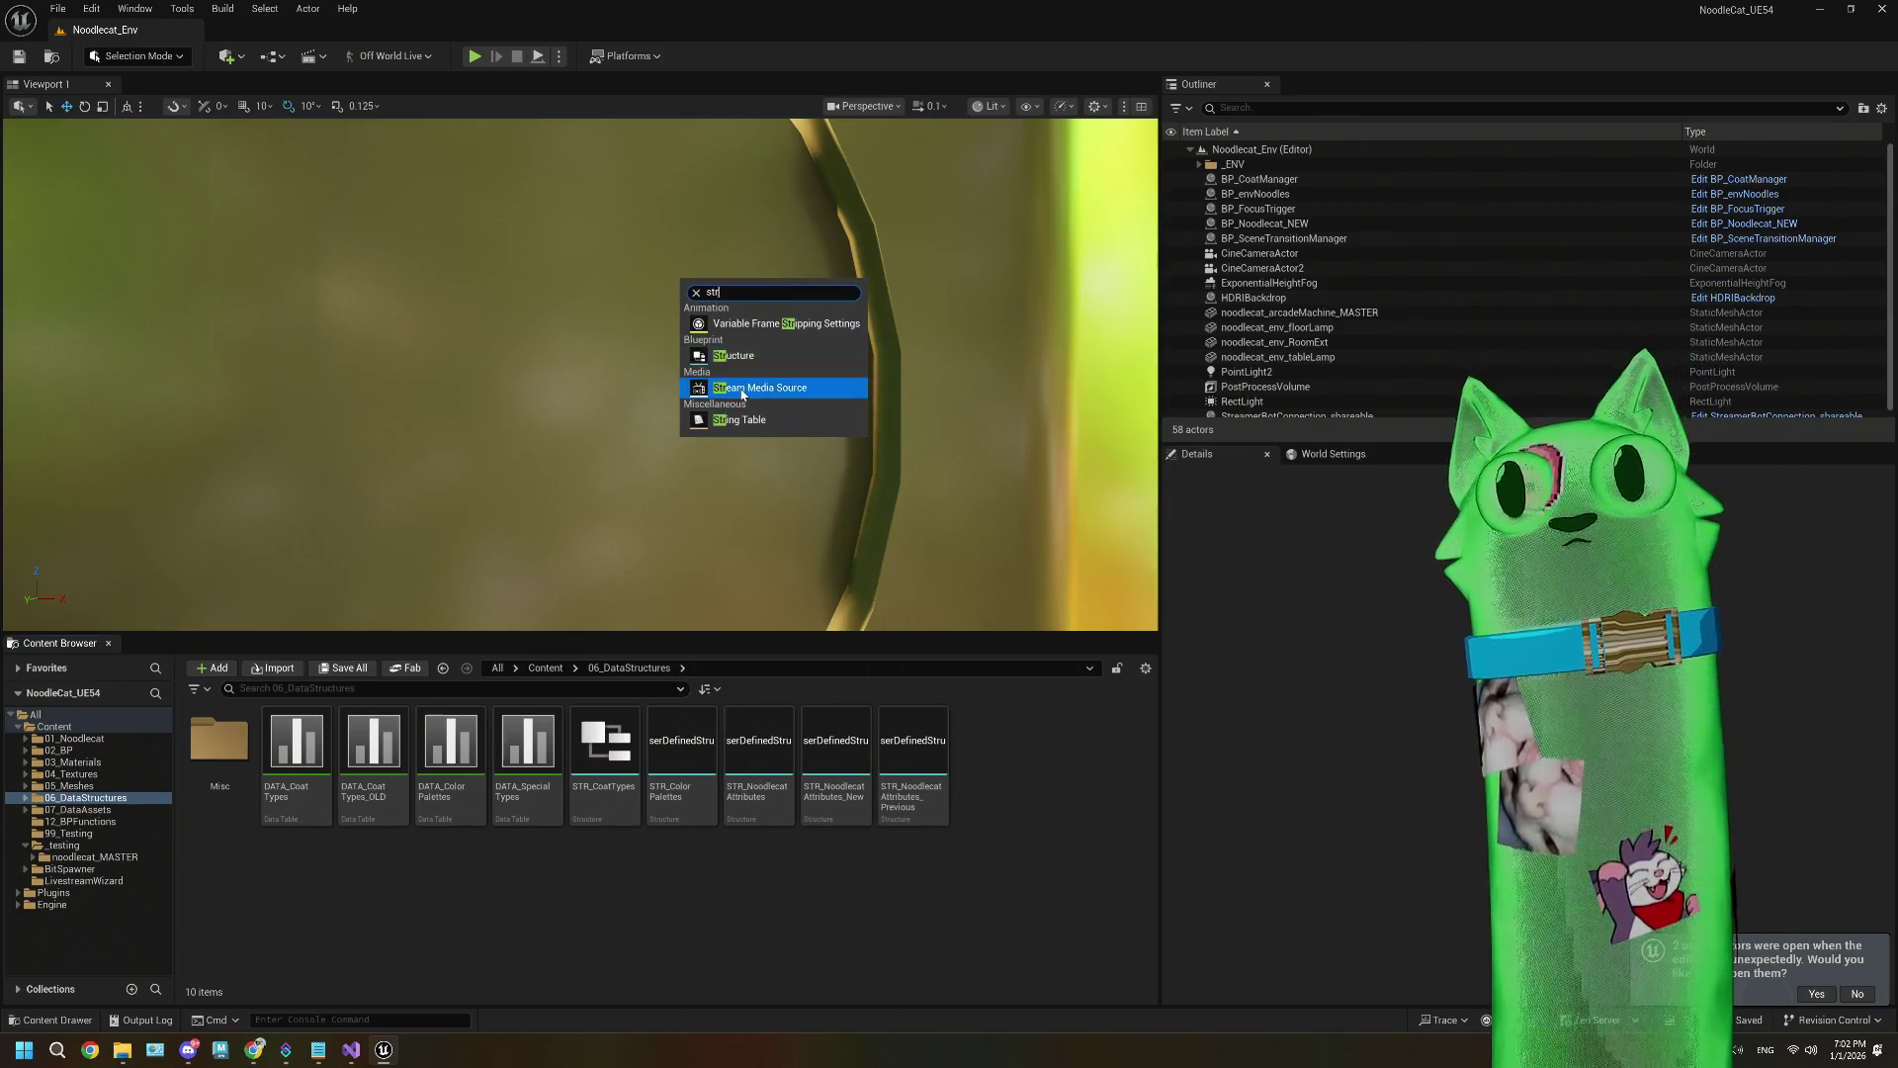
pyautogui.click(733, 355)
pyautogui.write('STR')
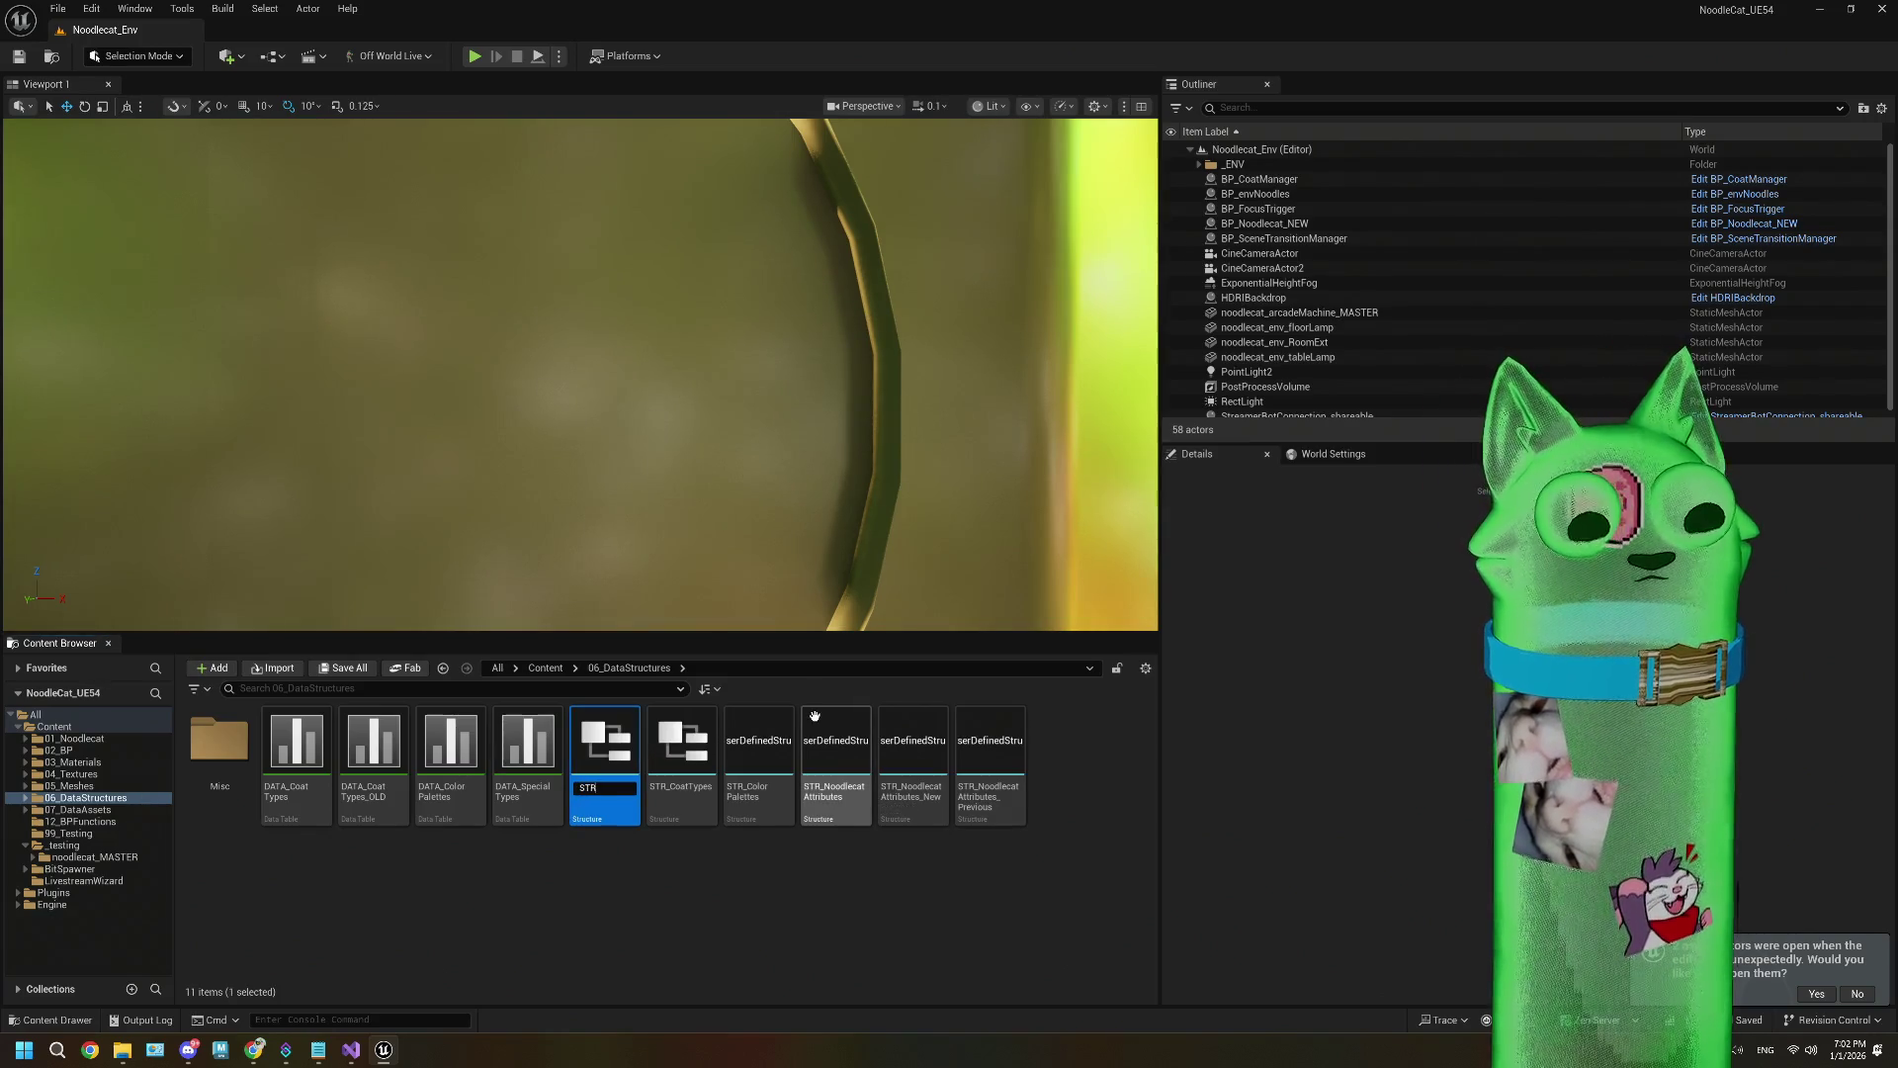
pyautogui.write('_Coats')
pyautogui.press('Return')
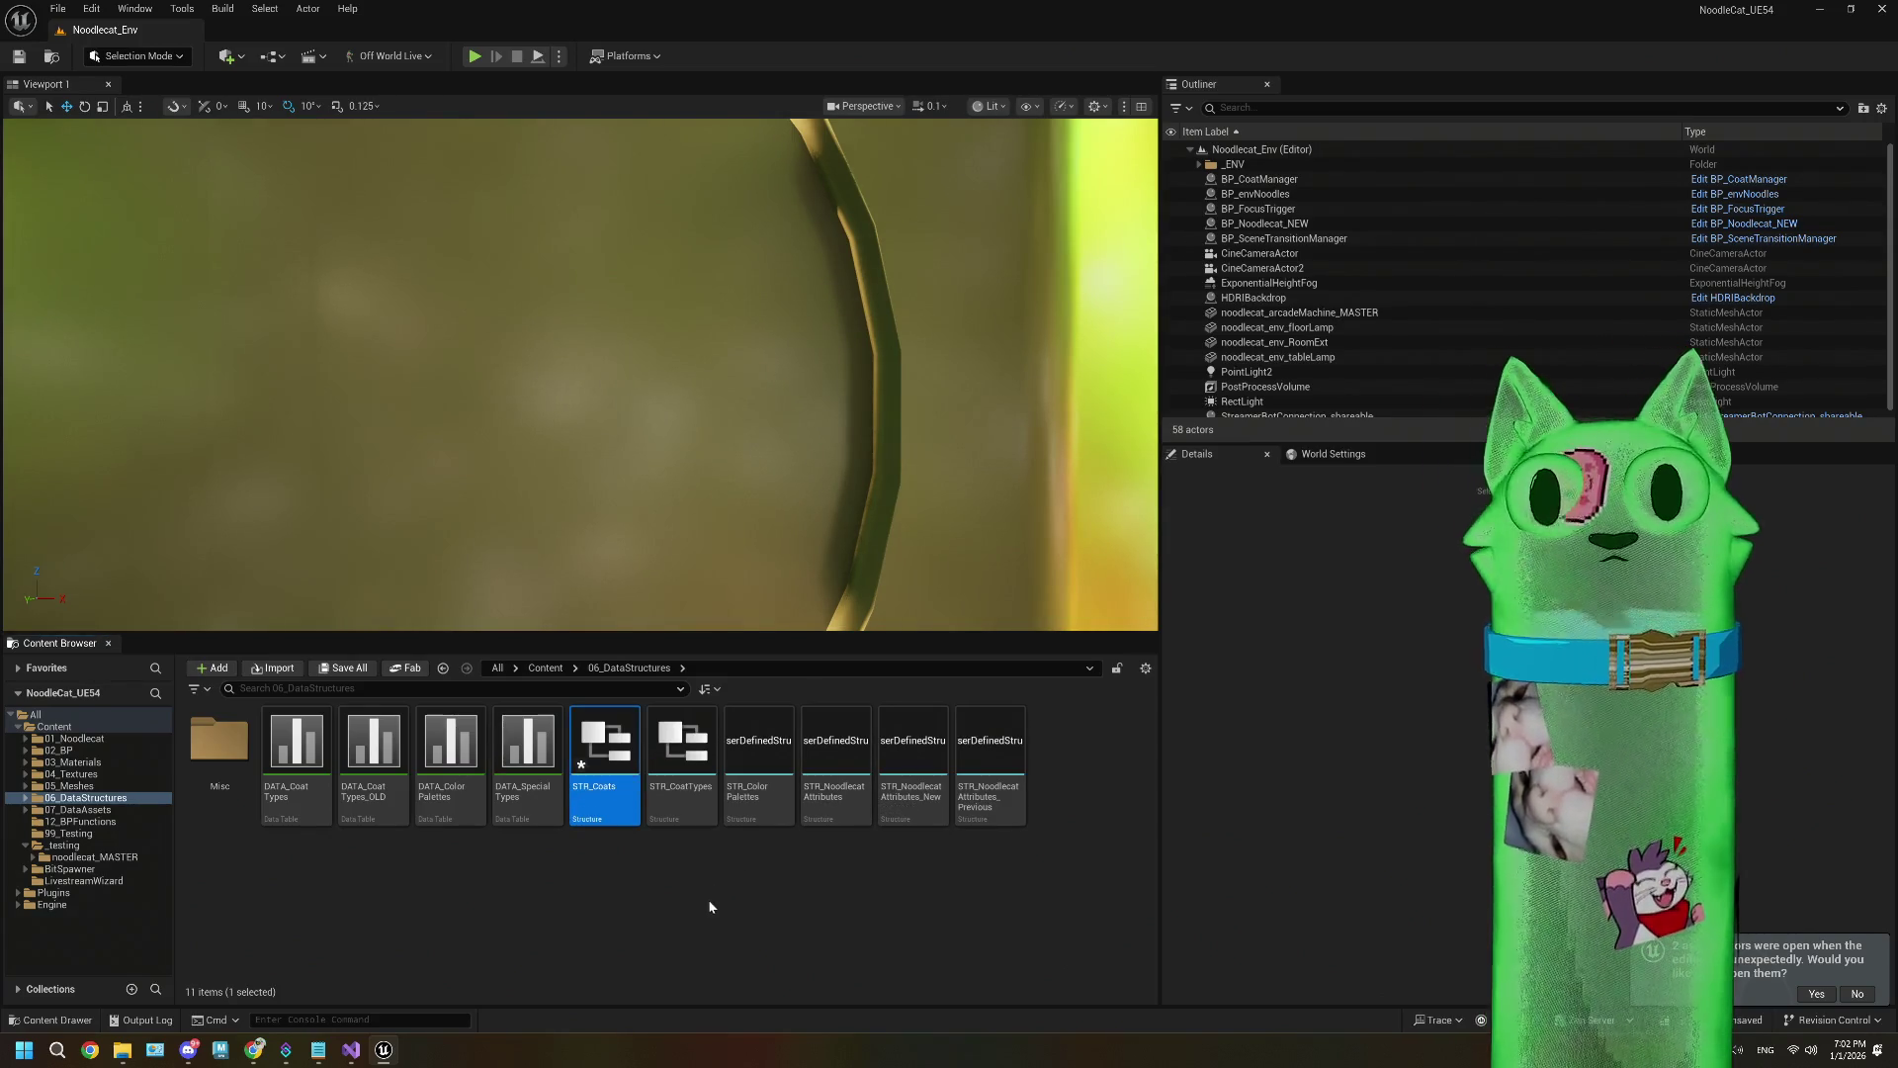
# Step: Open STR_Coats in the structure editor and leave its Boolean member MemberVar_0 unrenamed
pyautogui.doubleClick(616, 762)
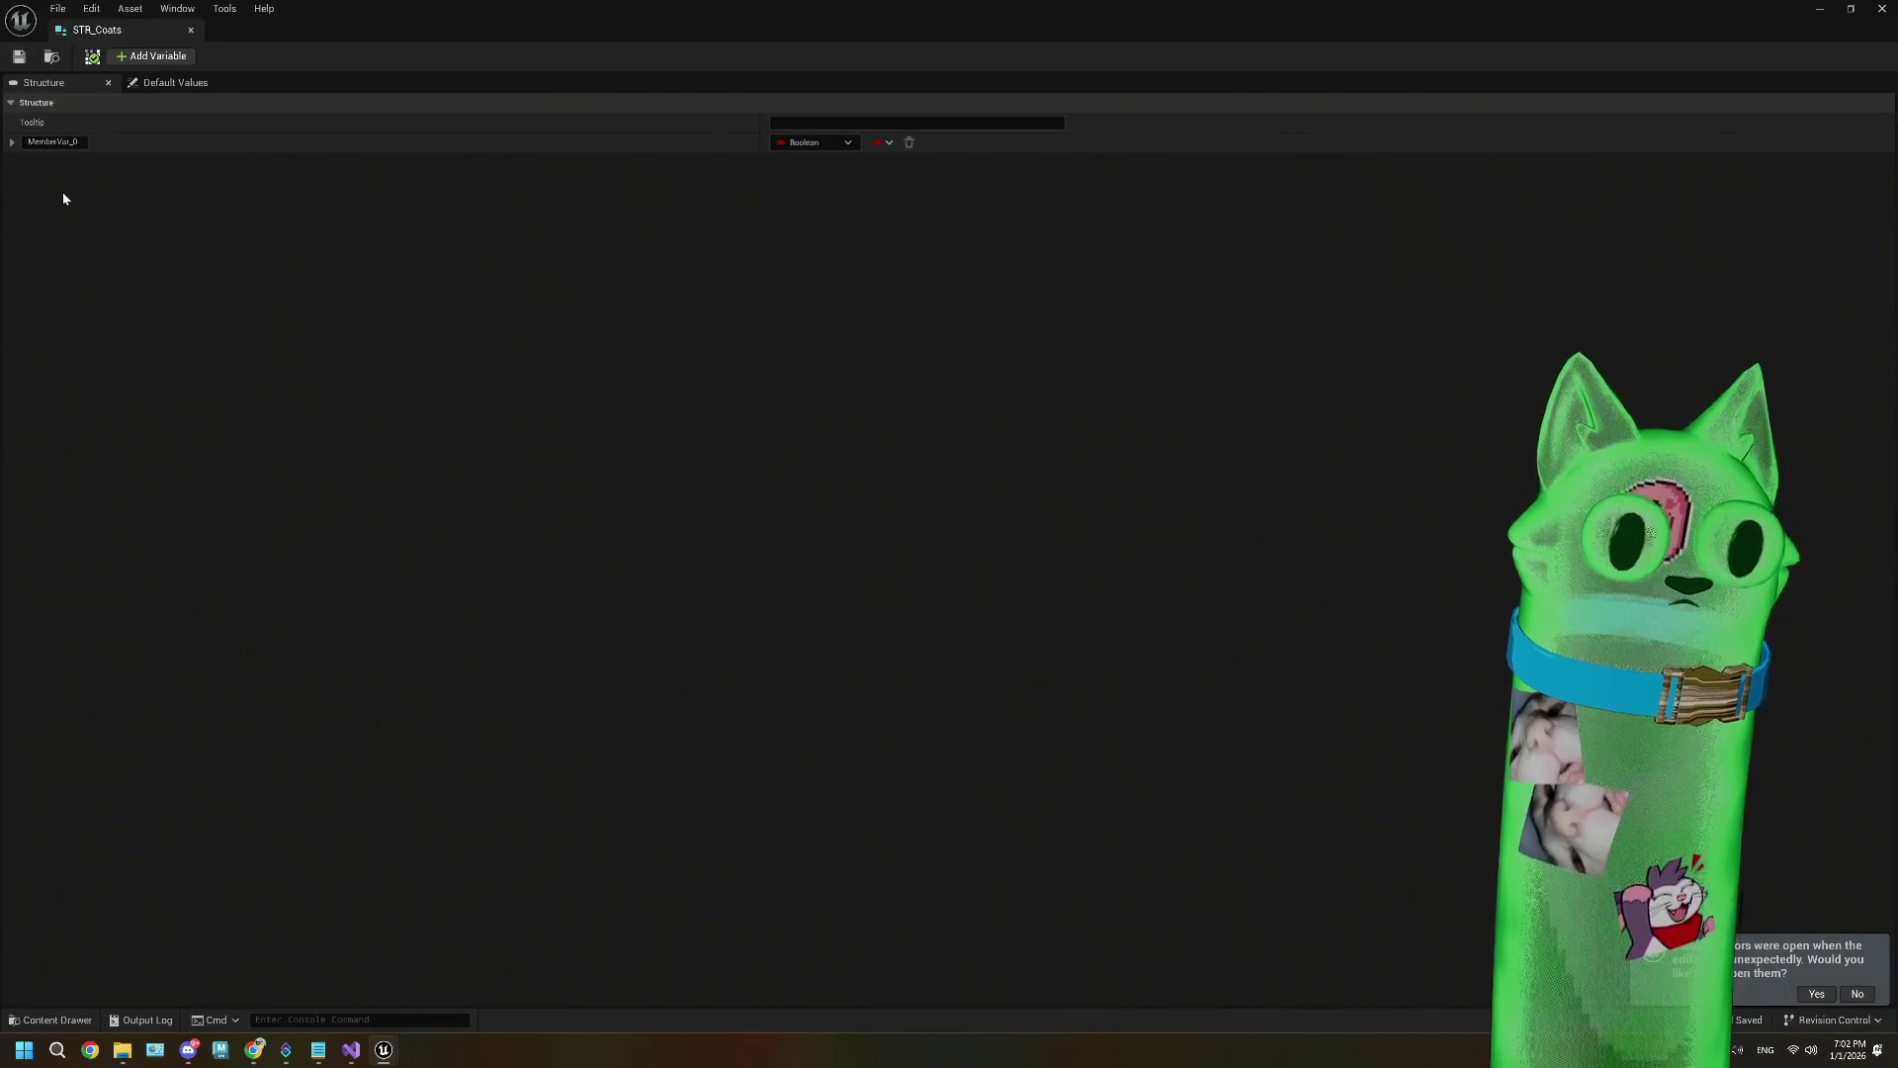
pyautogui.click(53, 142)
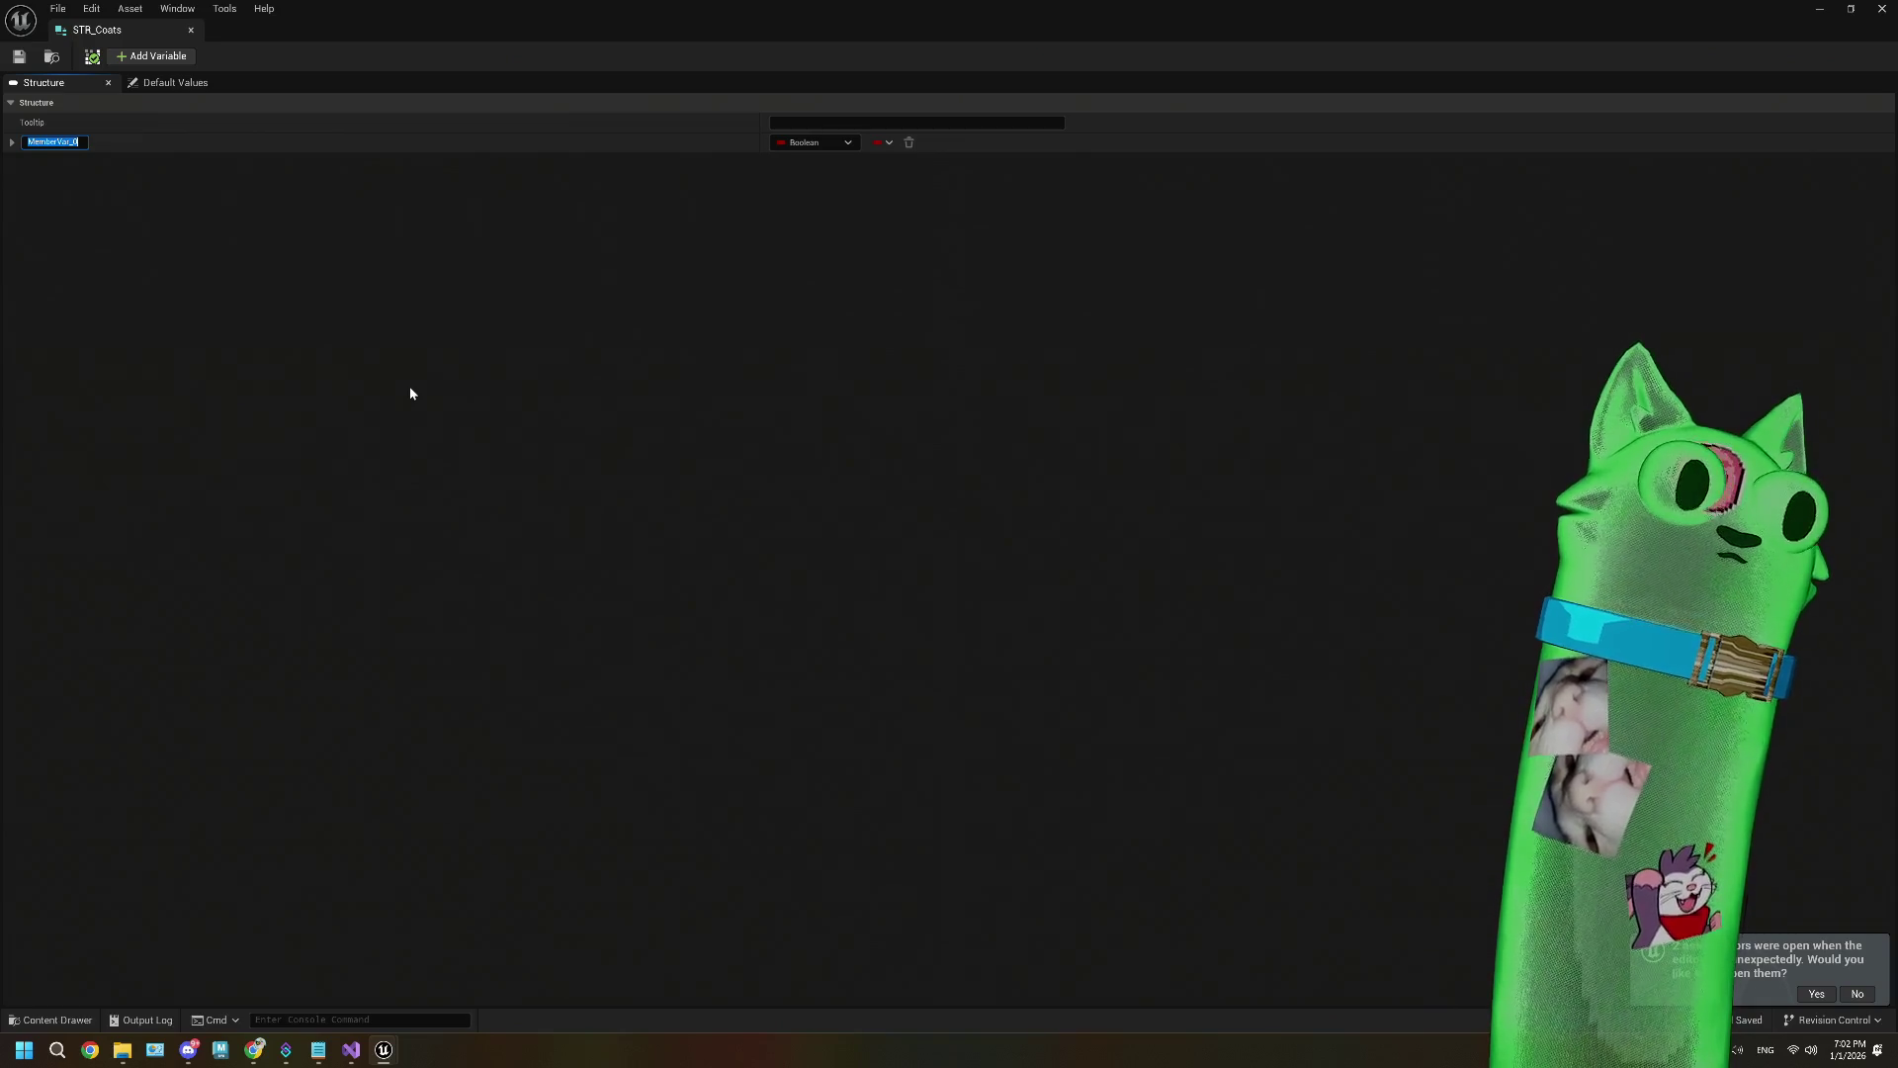
pyautogui.press('Return')
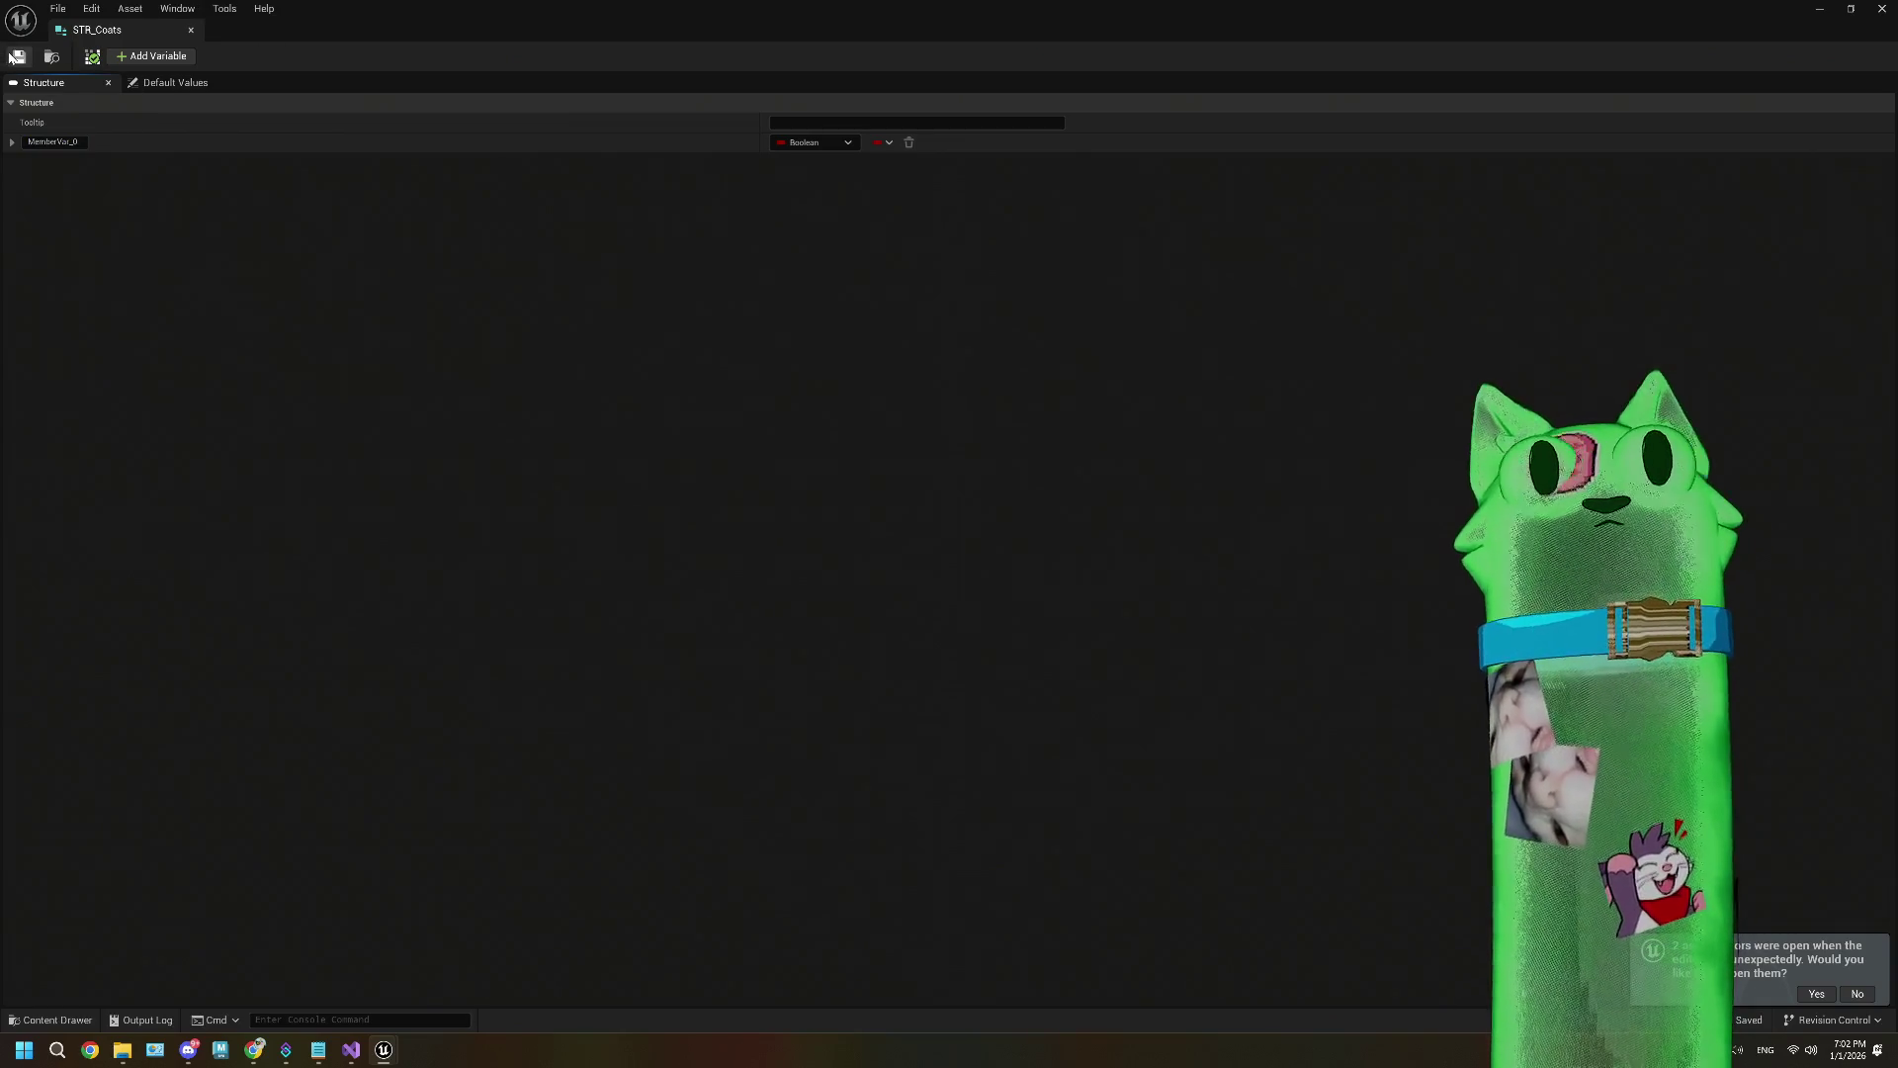
# Step: Move the structure editor aside and open STR_CoatTypes as a second tab for comparison
pyautogui.moveTo(459, 34); pyautogui.dragTo(519, 922)
pyautogui.click(682, 752)
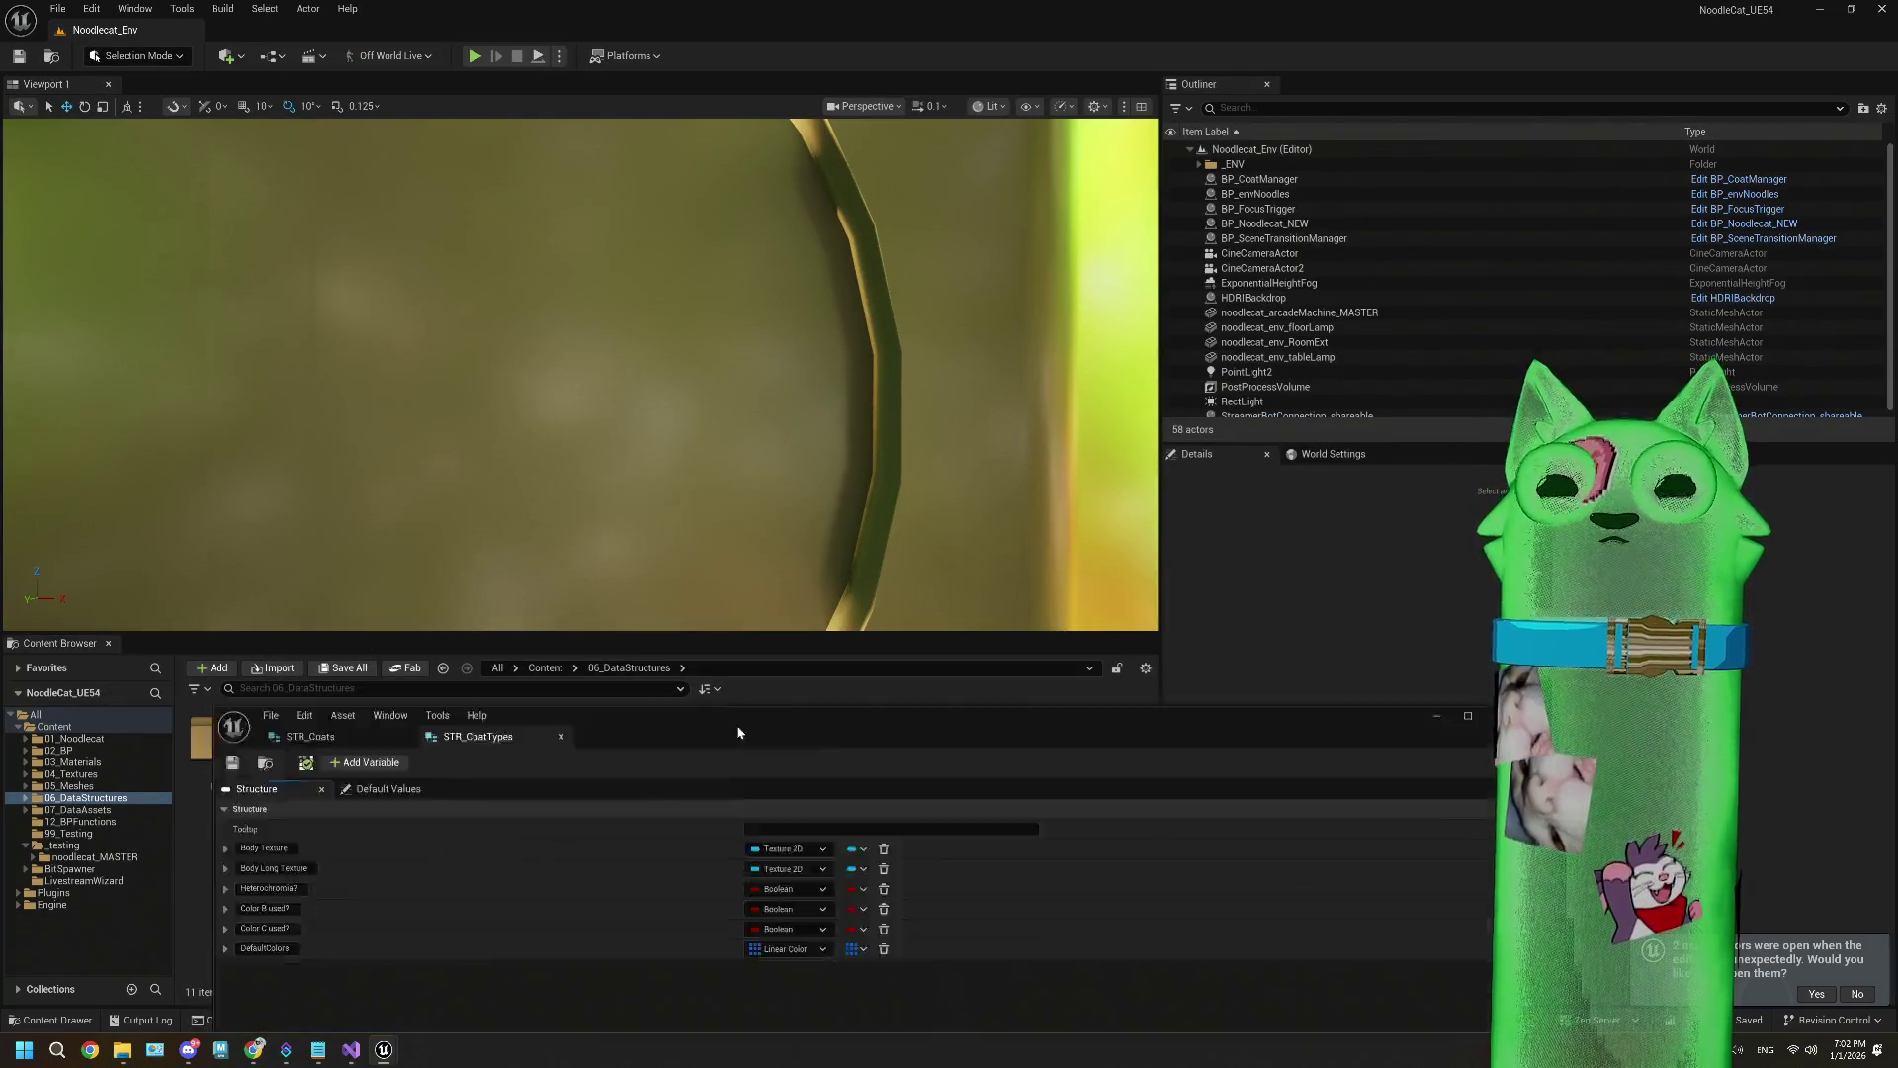
pyautogui.doubleClick(761, 899)
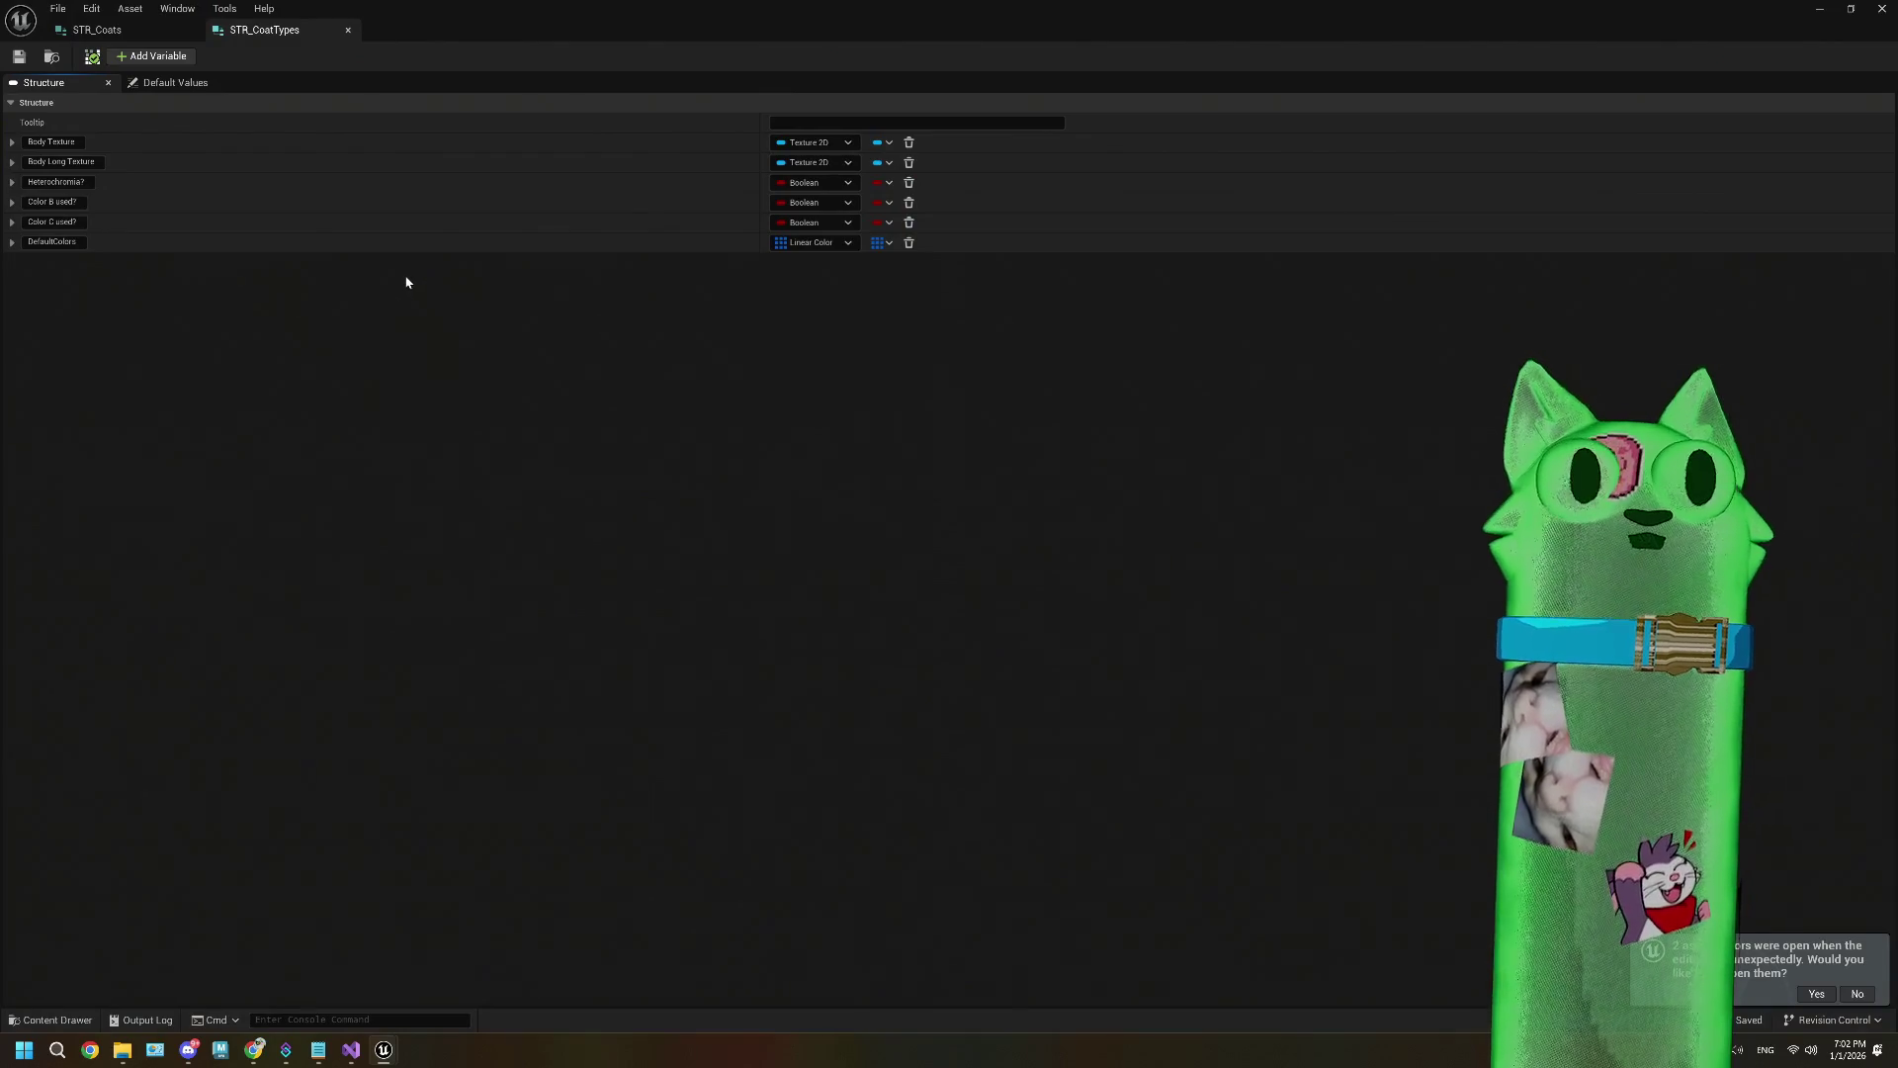
# Step: Rename STR_Coats' MemberVar_0 to Body Texture and change its type to Texture 2D
pyautogui.click(150, 35)
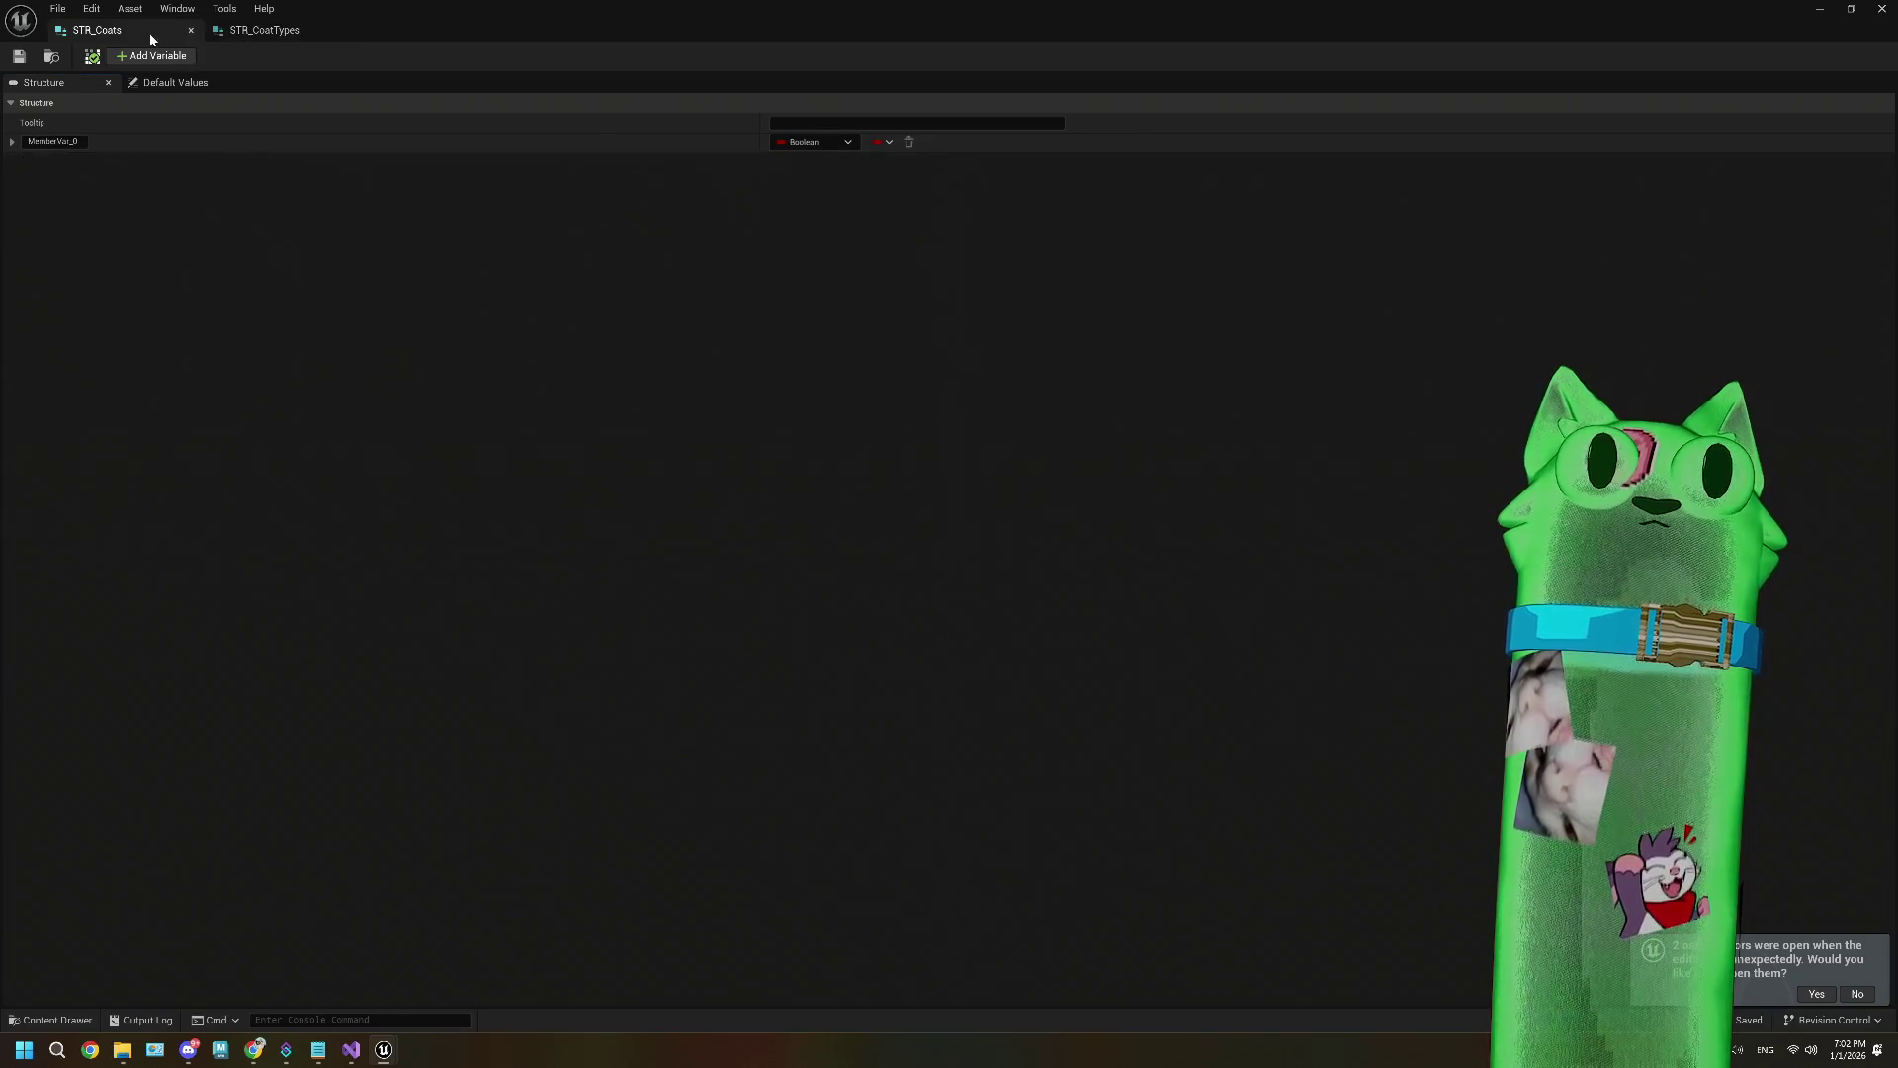
pyautogui.click(63, 142)
pyautogui.write('Body Tex')
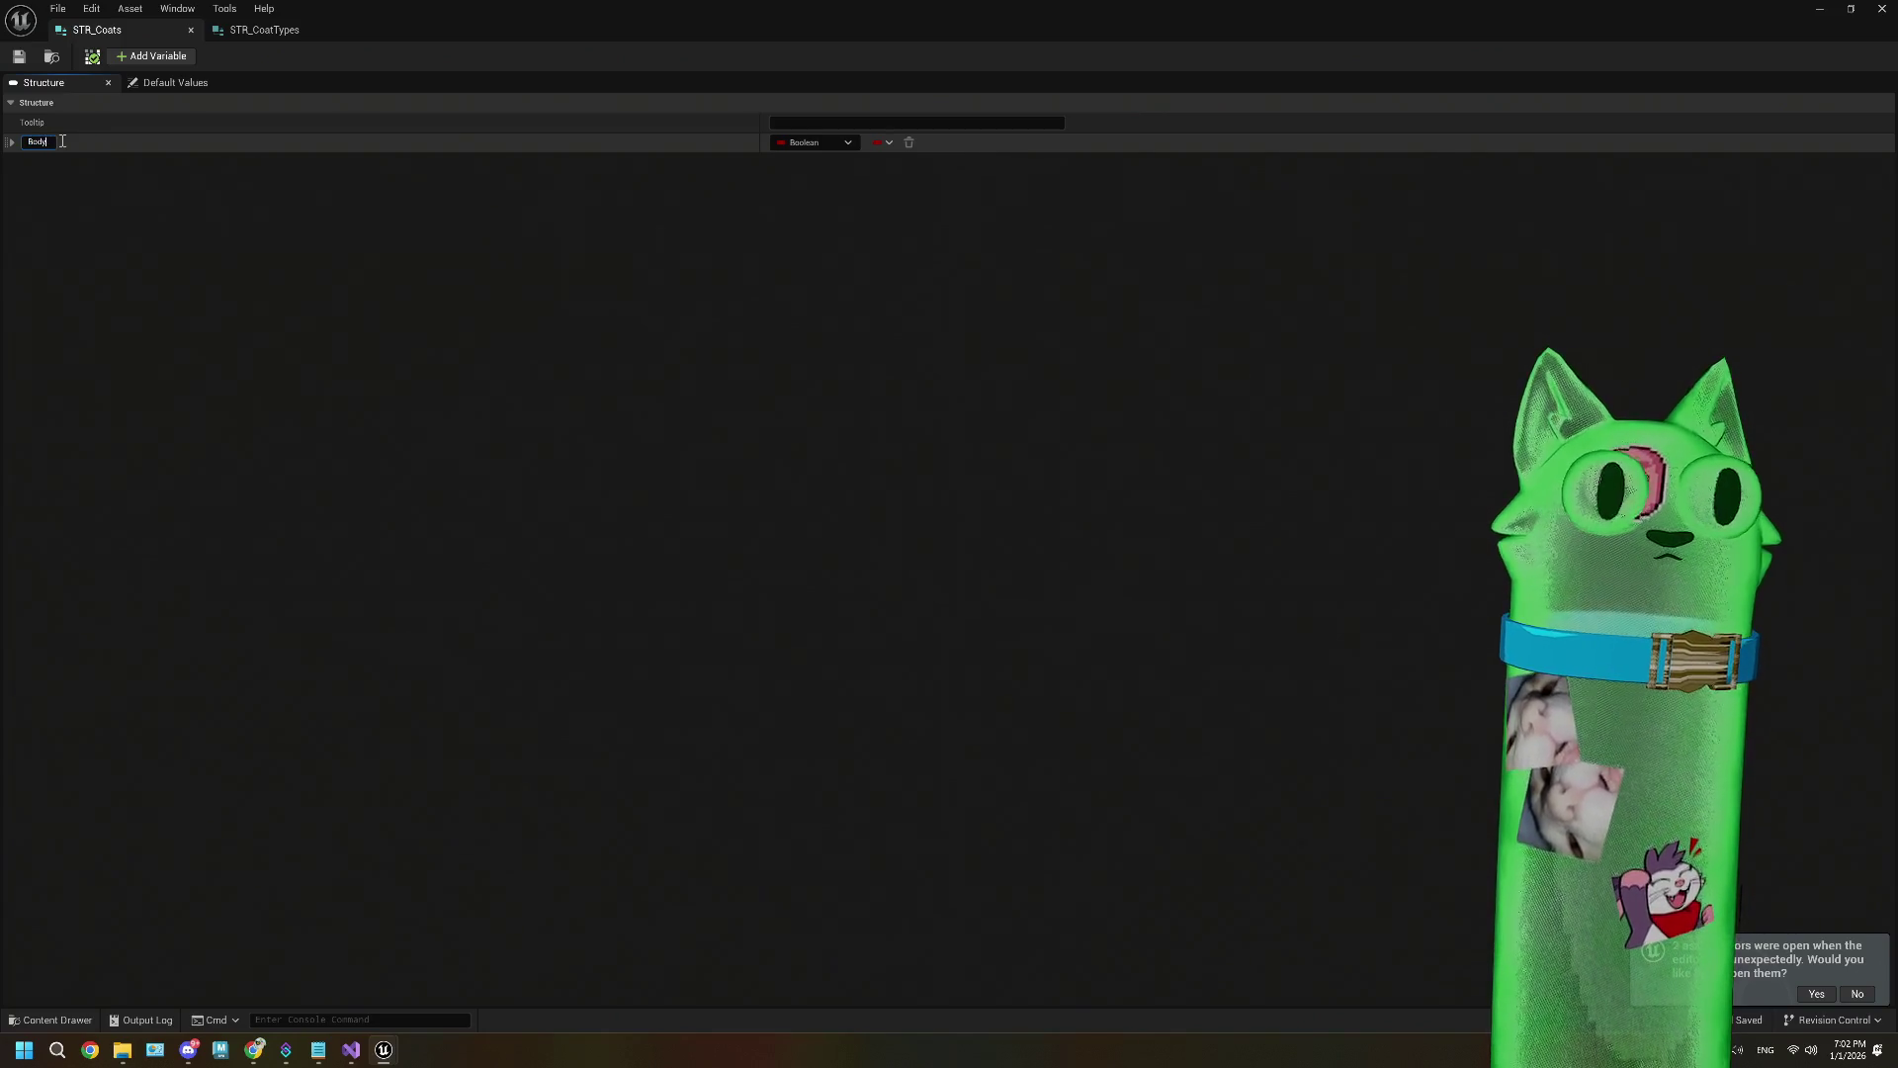
pyautogui.write('ture')
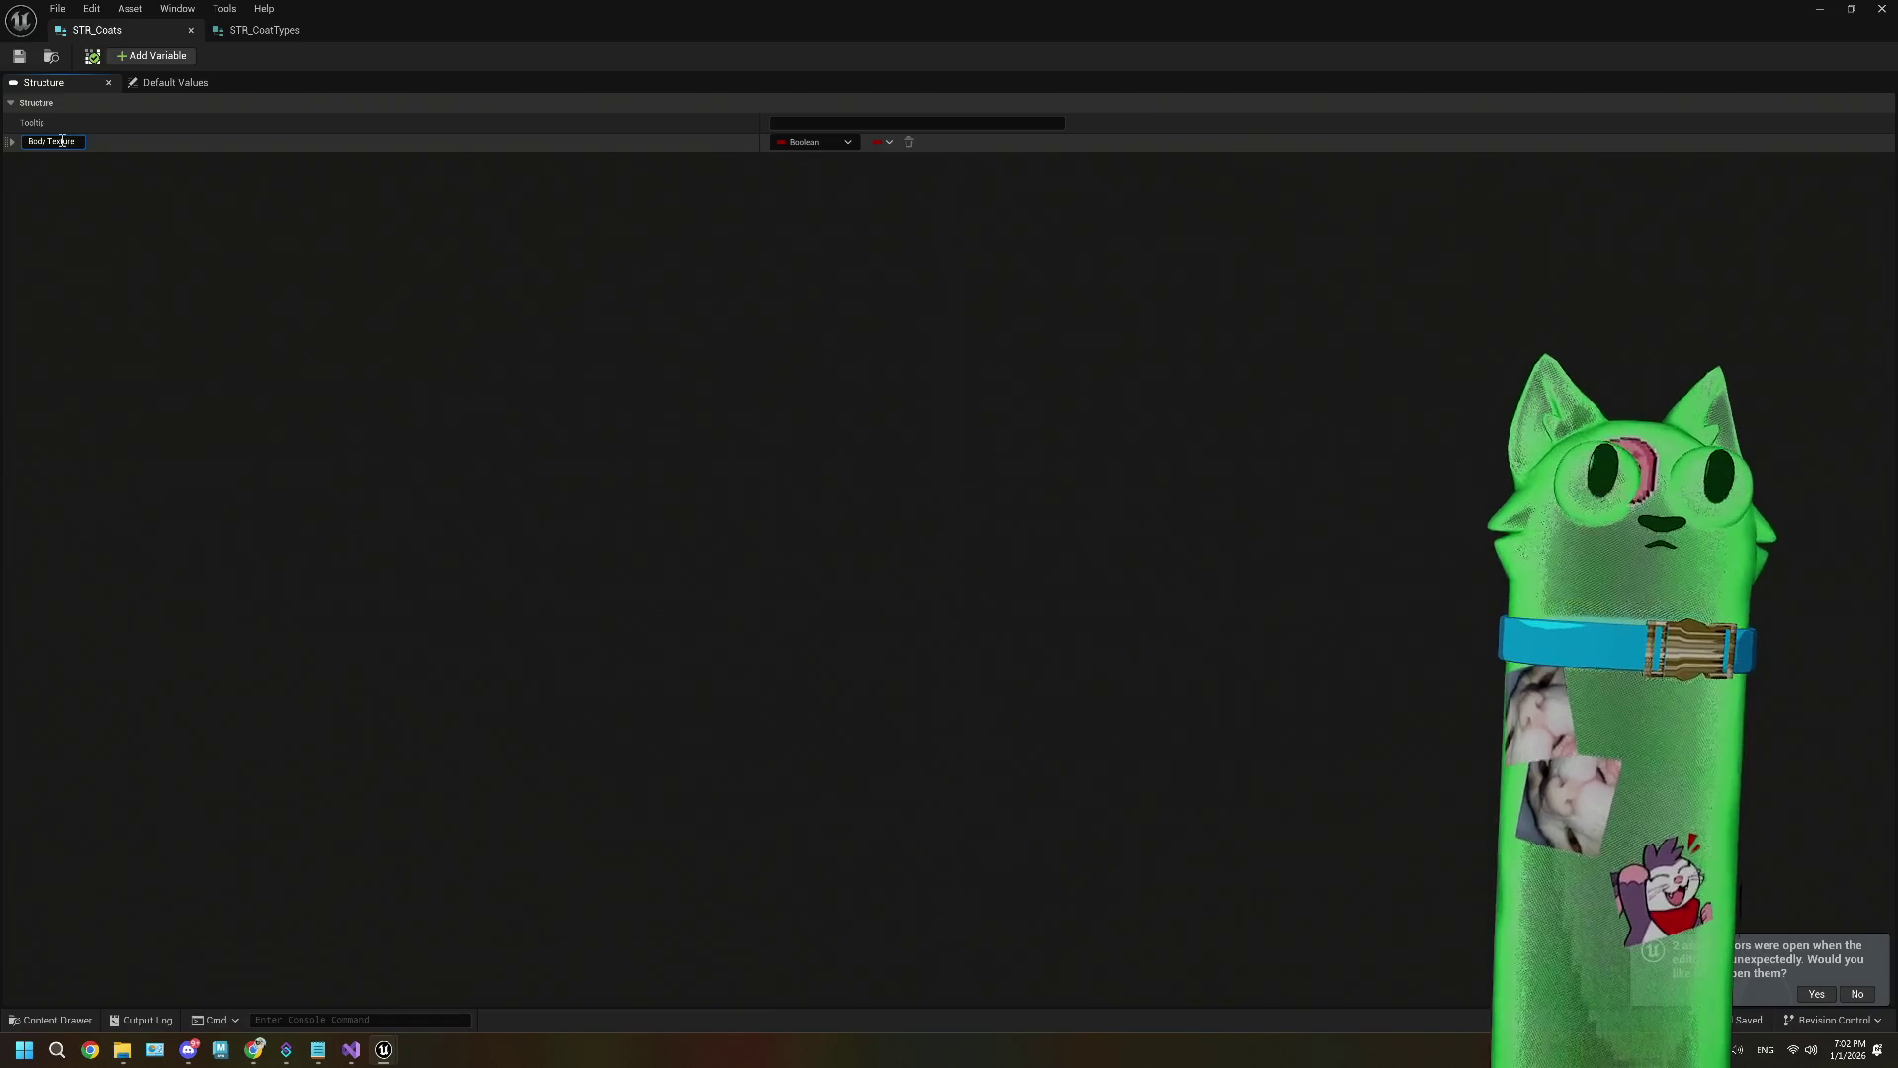
pyautogui.click(799, 144)
pyautogui.click(799, 145)
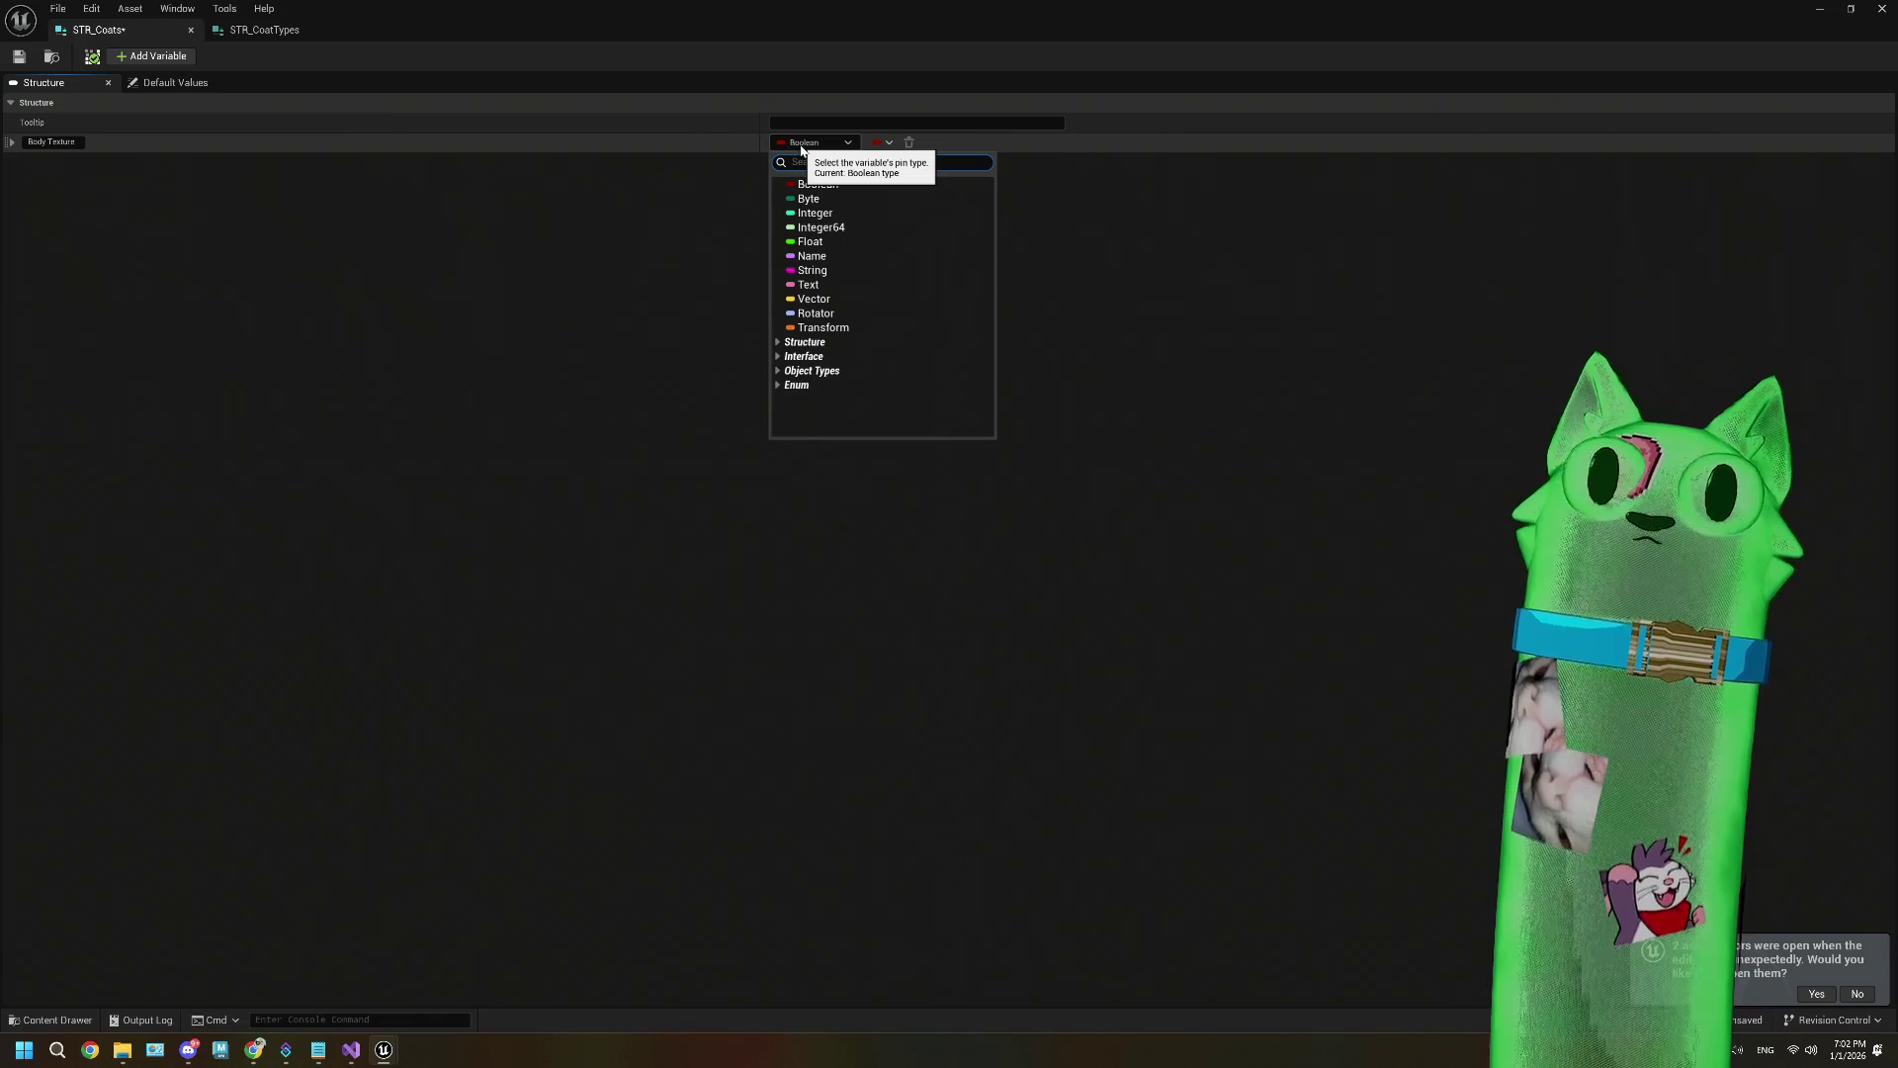
pyautogui.write('tex')
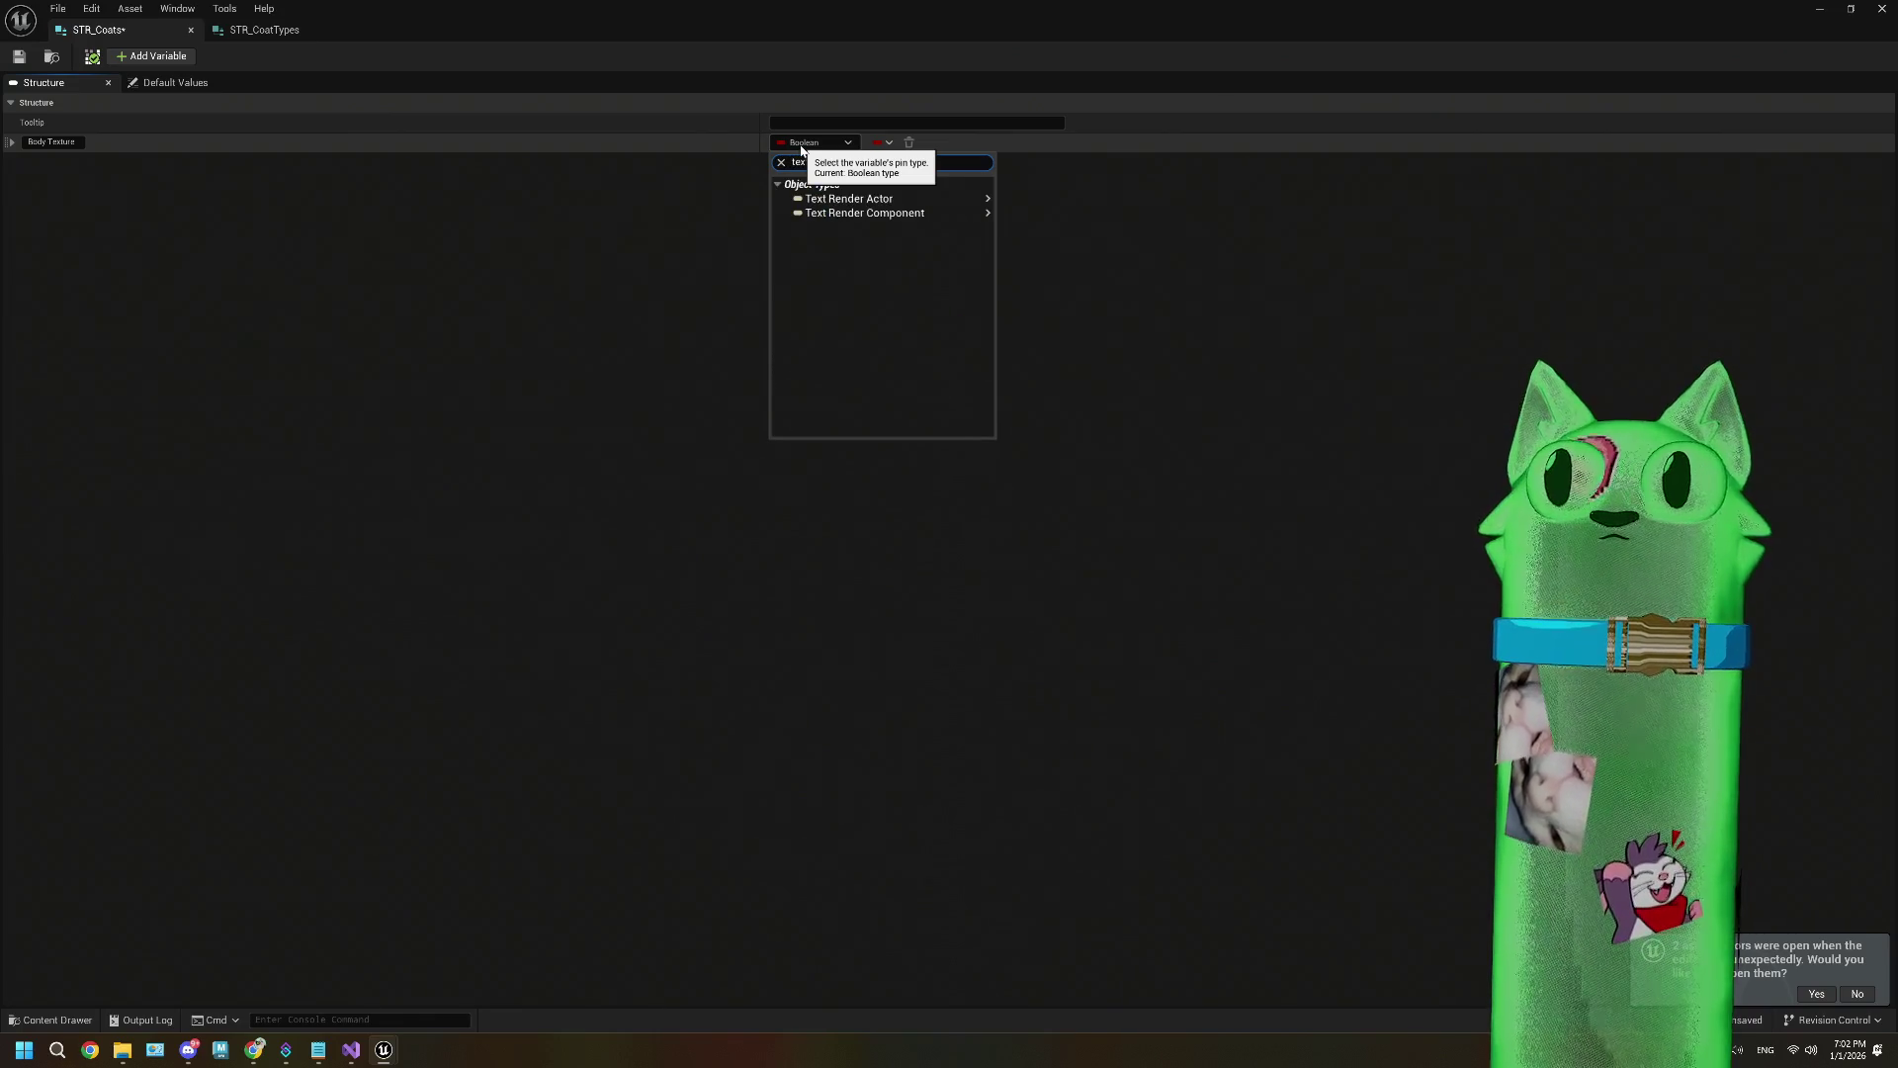
pyautogui.write('t')
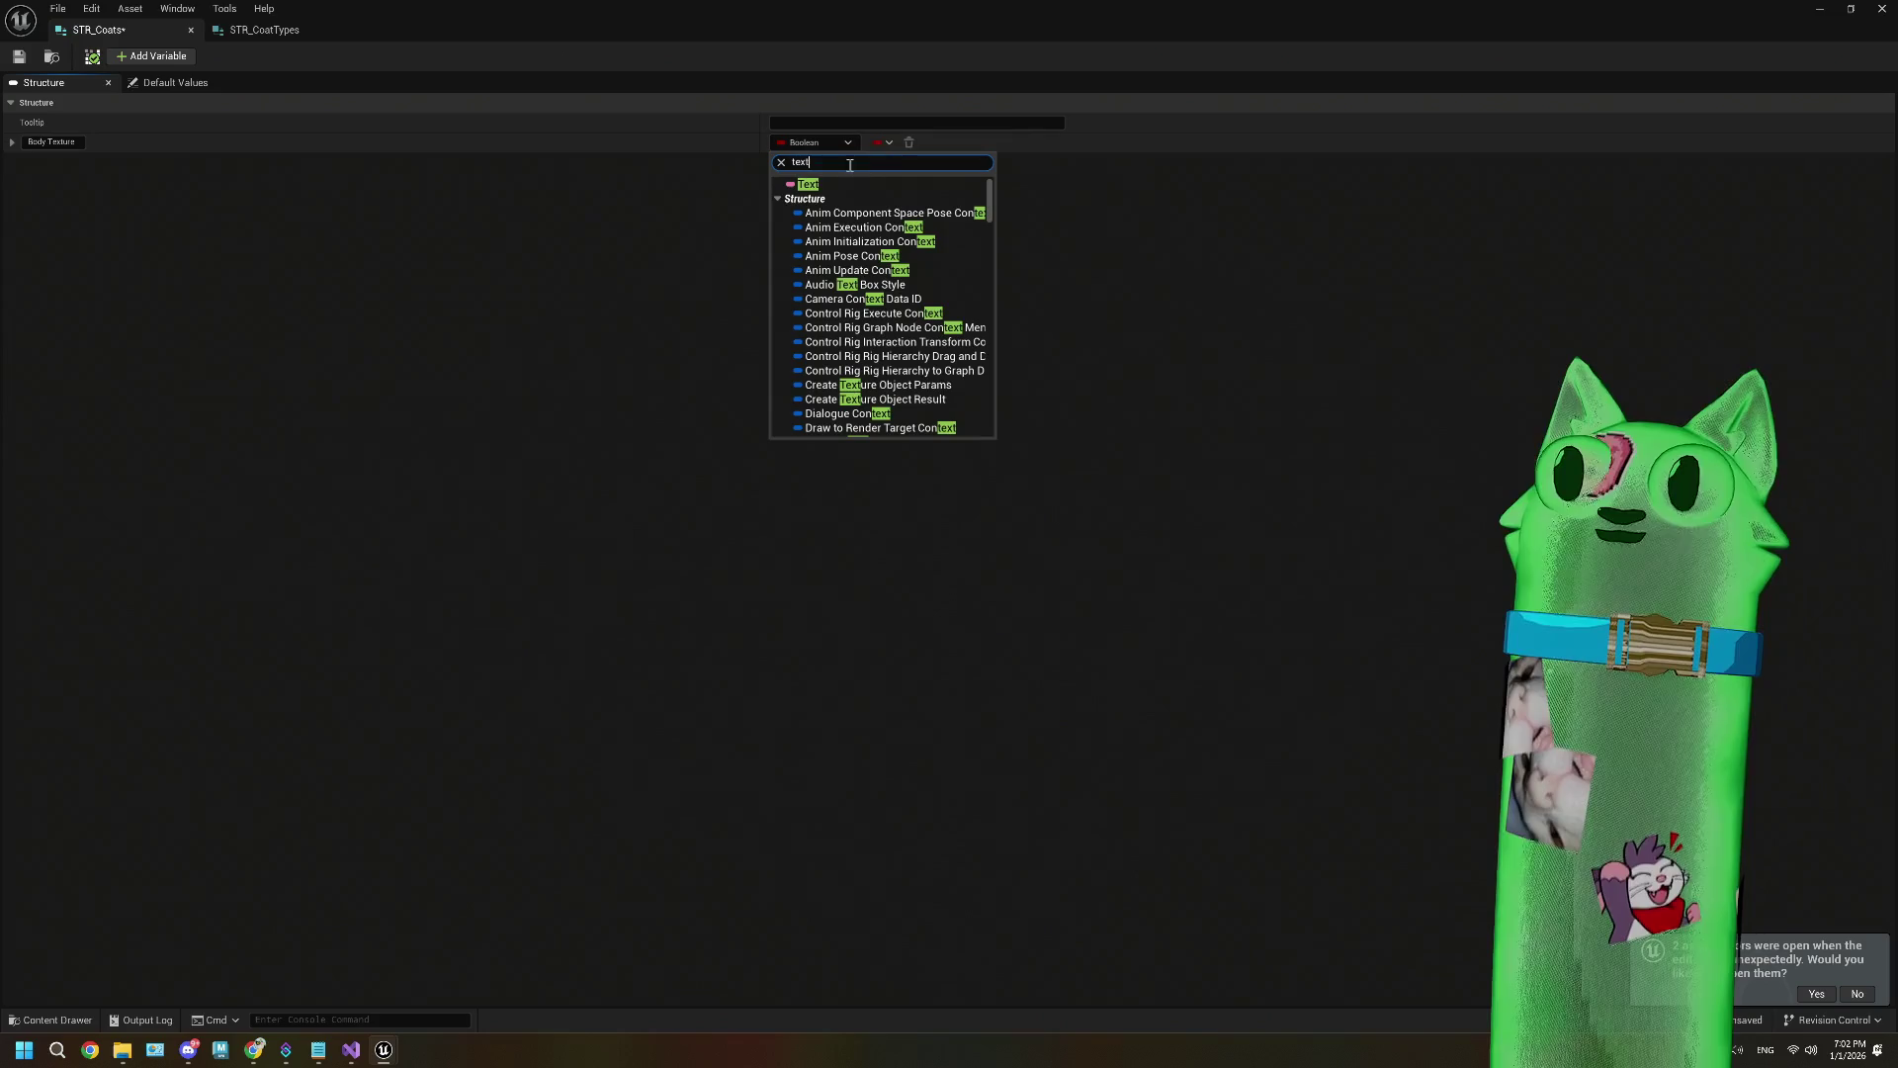
pyautogui.write('ur')
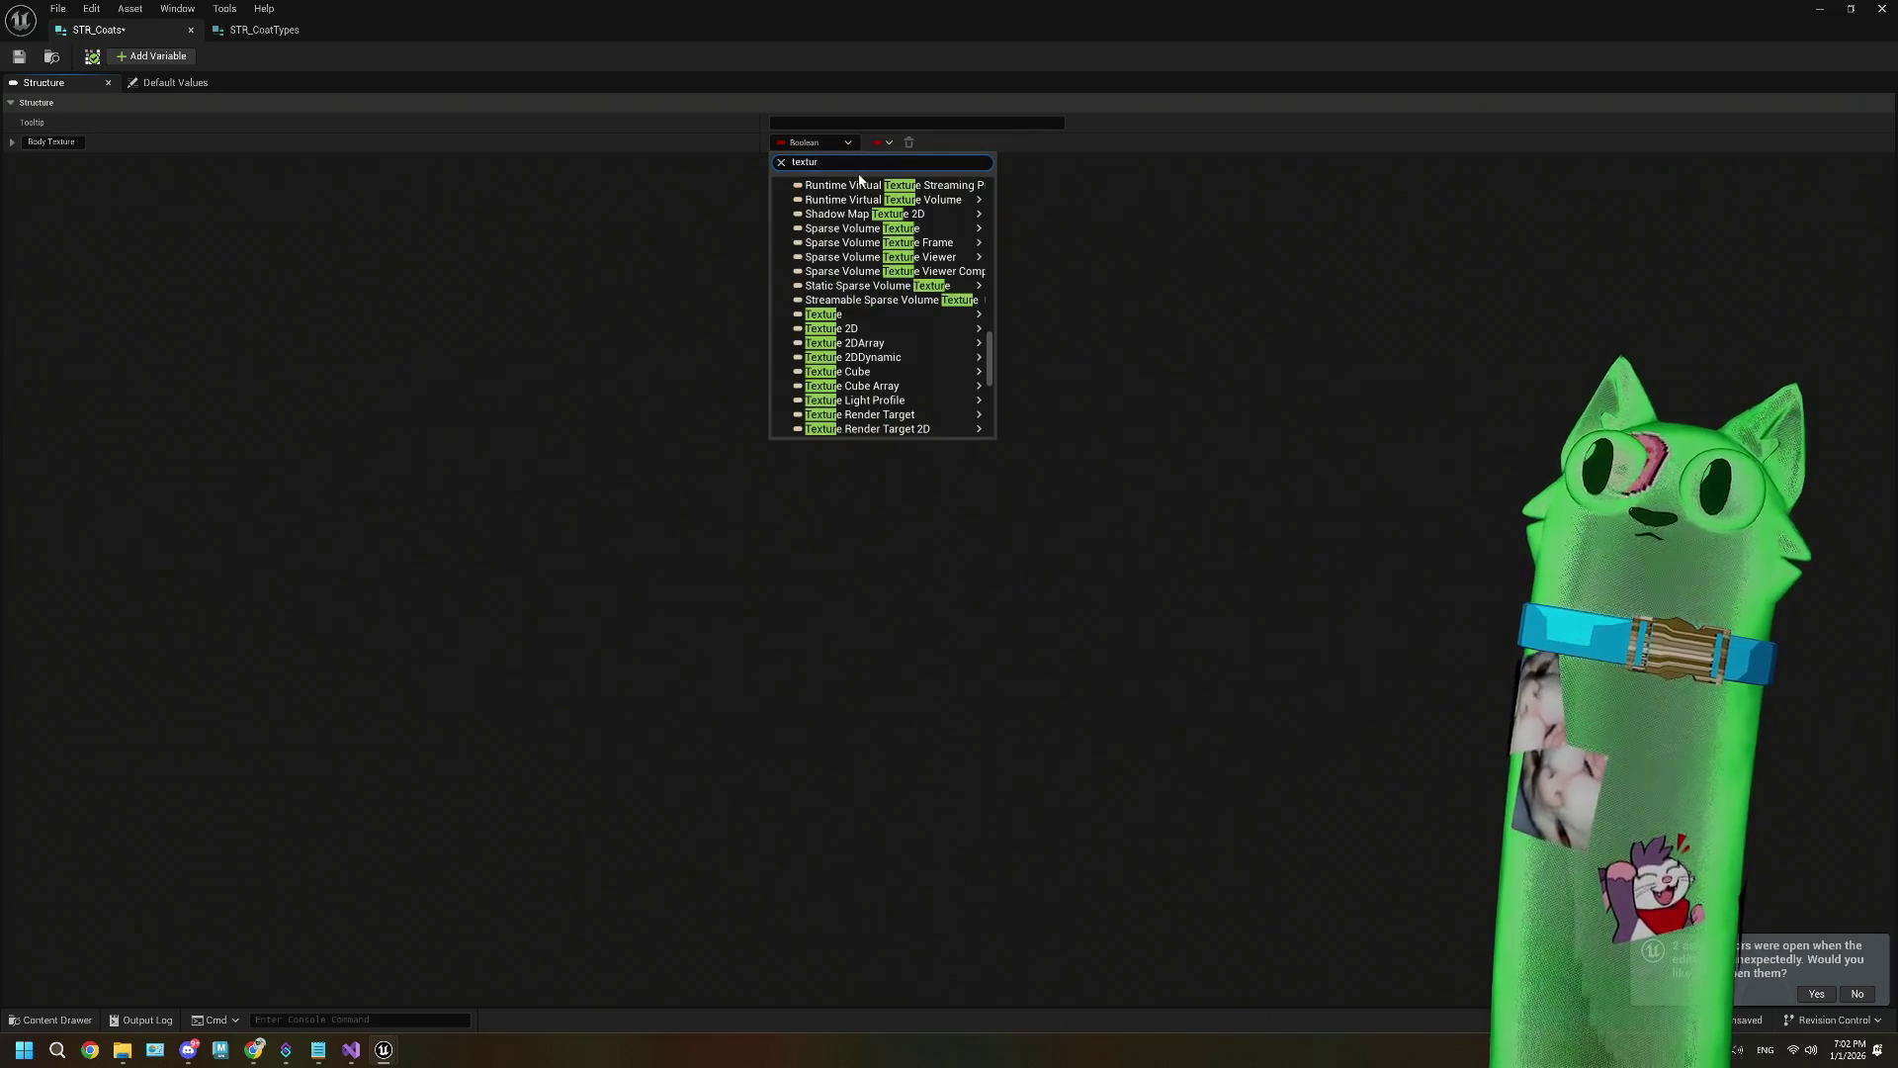
pyautogui.click(1020, 334)
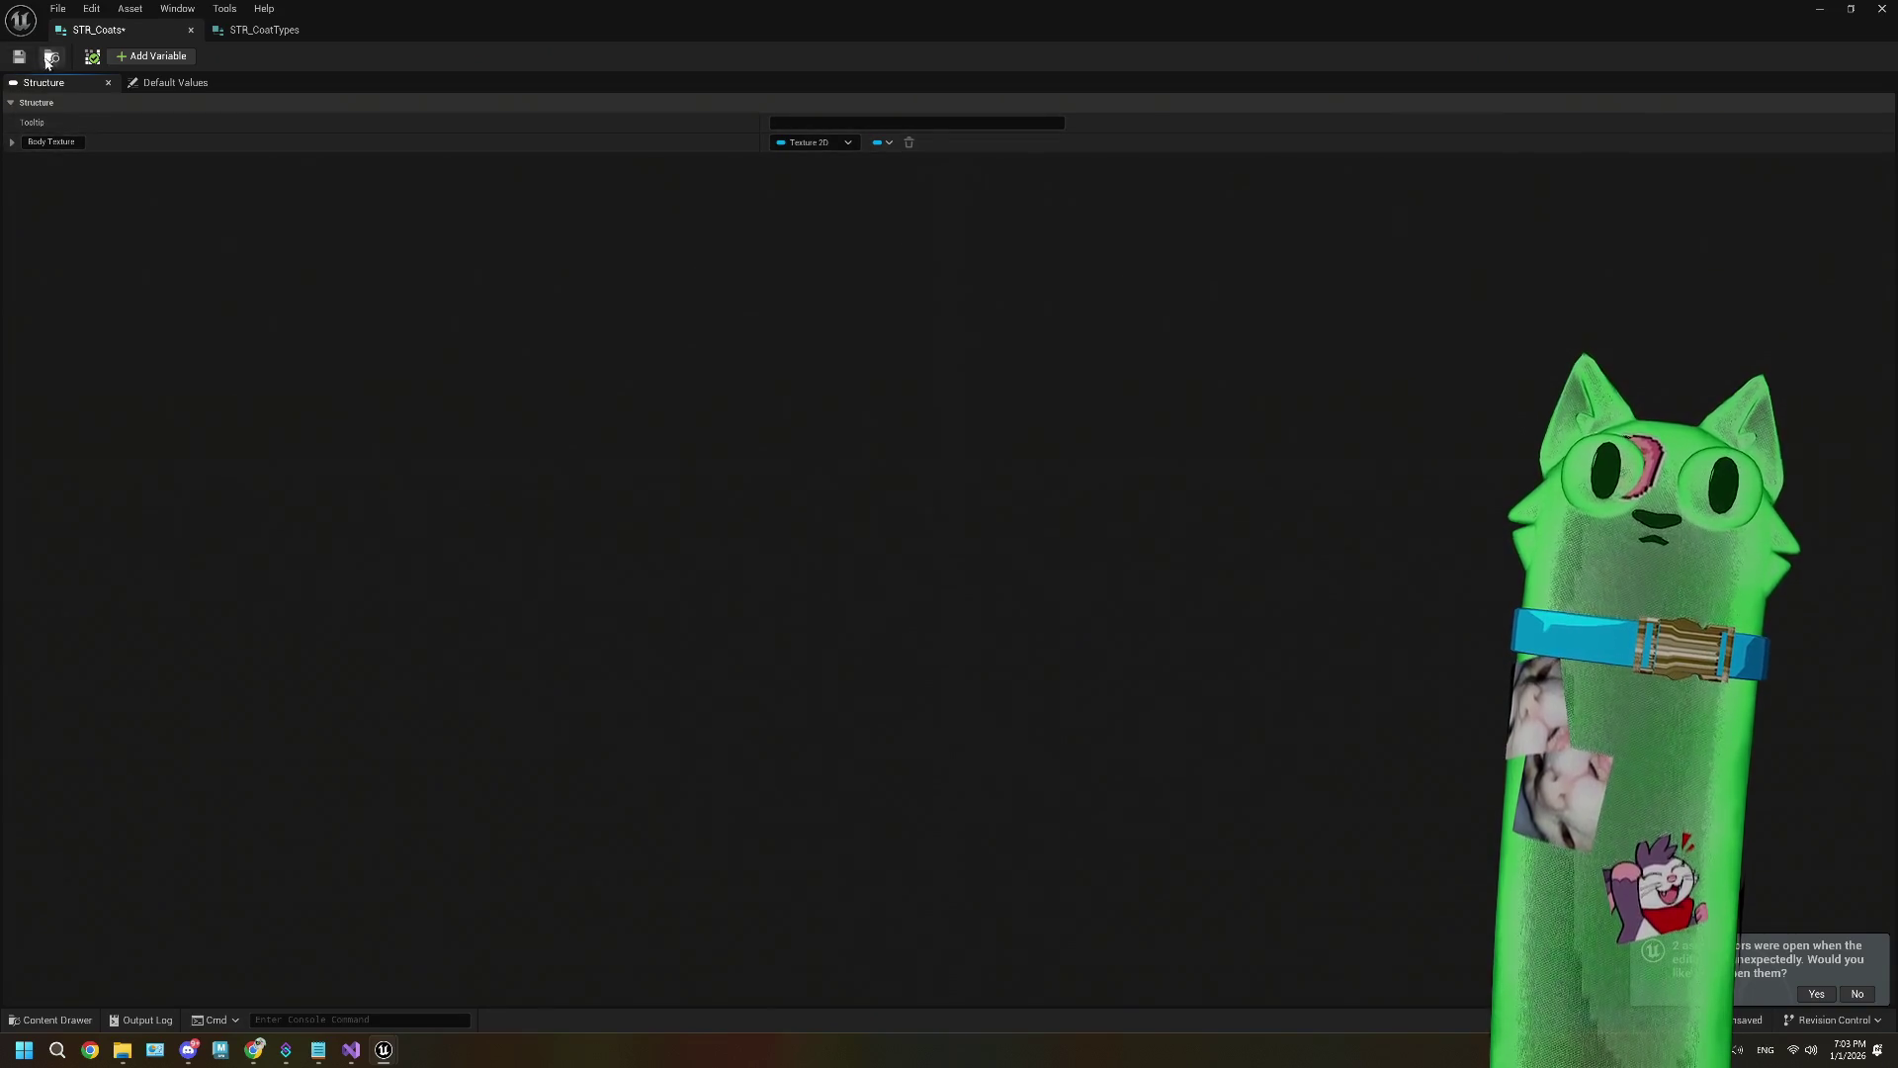
# Step: Add a second STR_Coats member named Body Long Texture
pyautogui.click(151, 57)
pyautogui.click(72, 162)
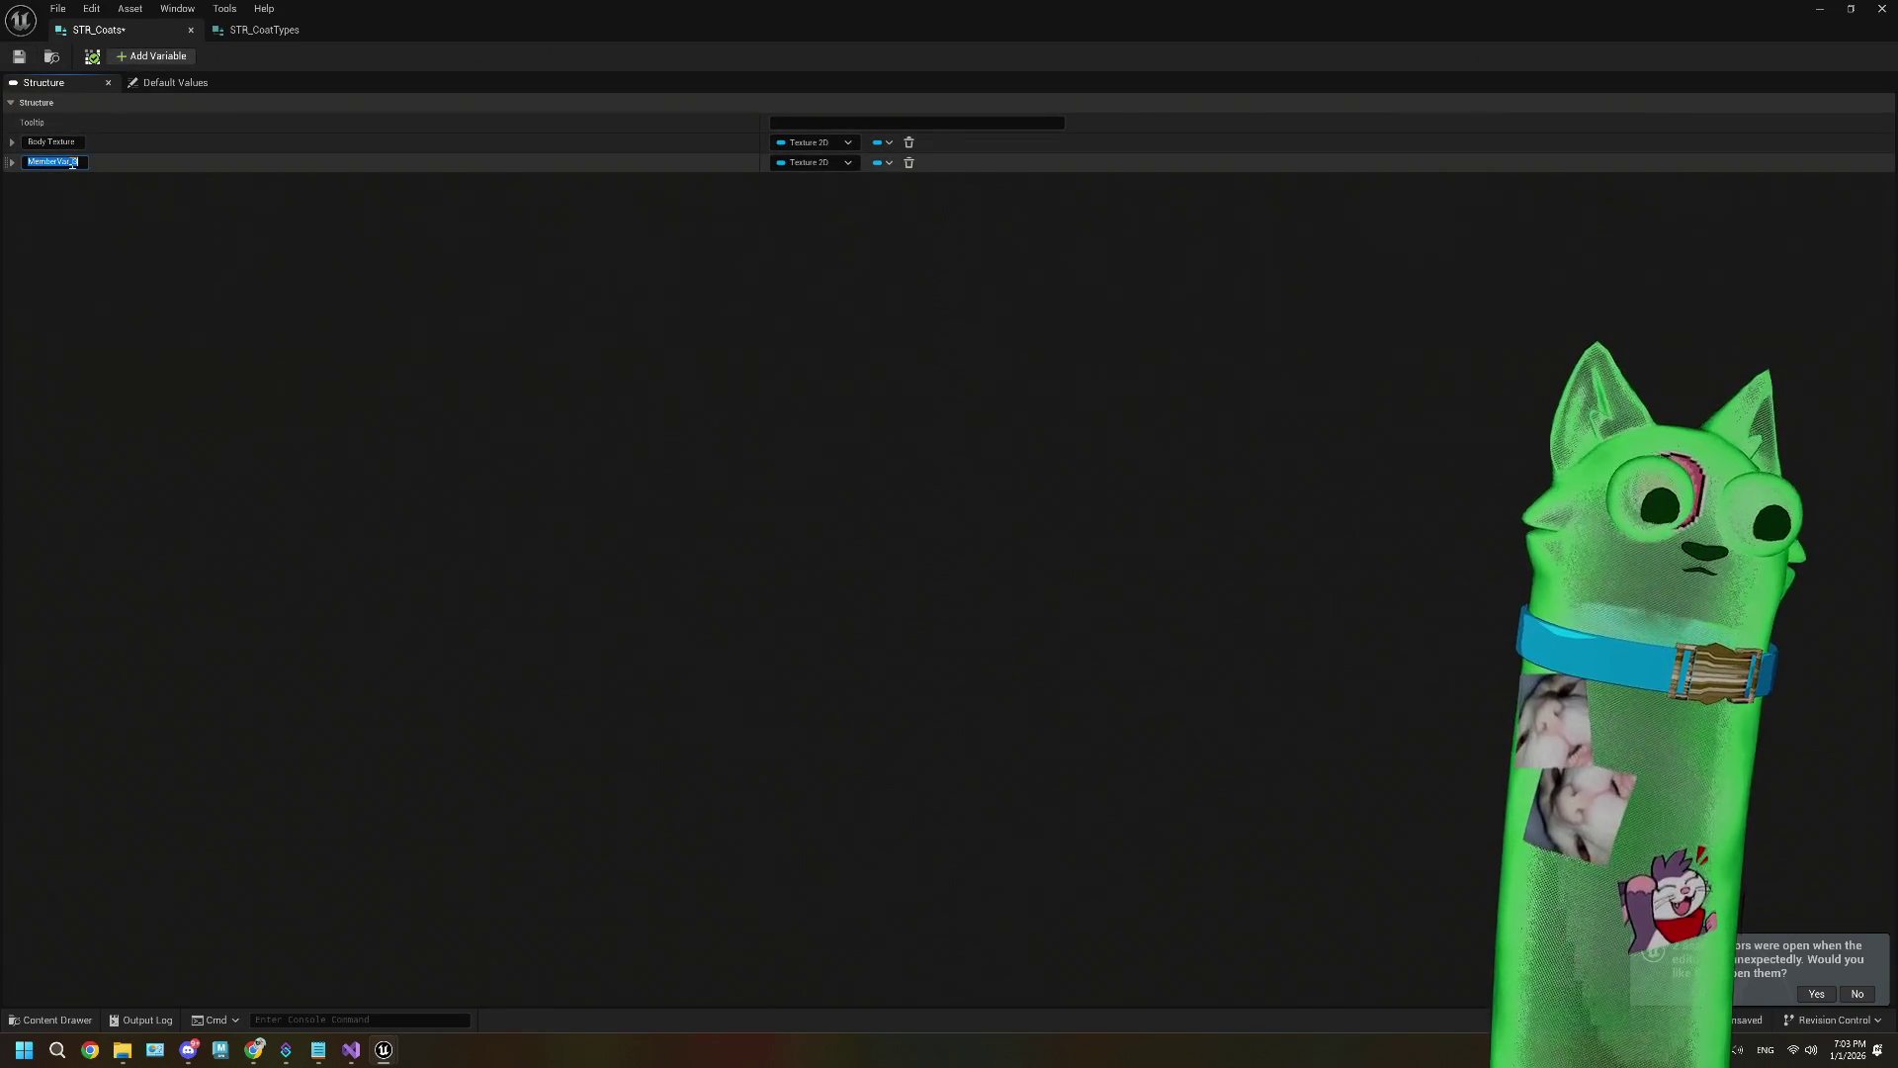
pyautogui.write('L')
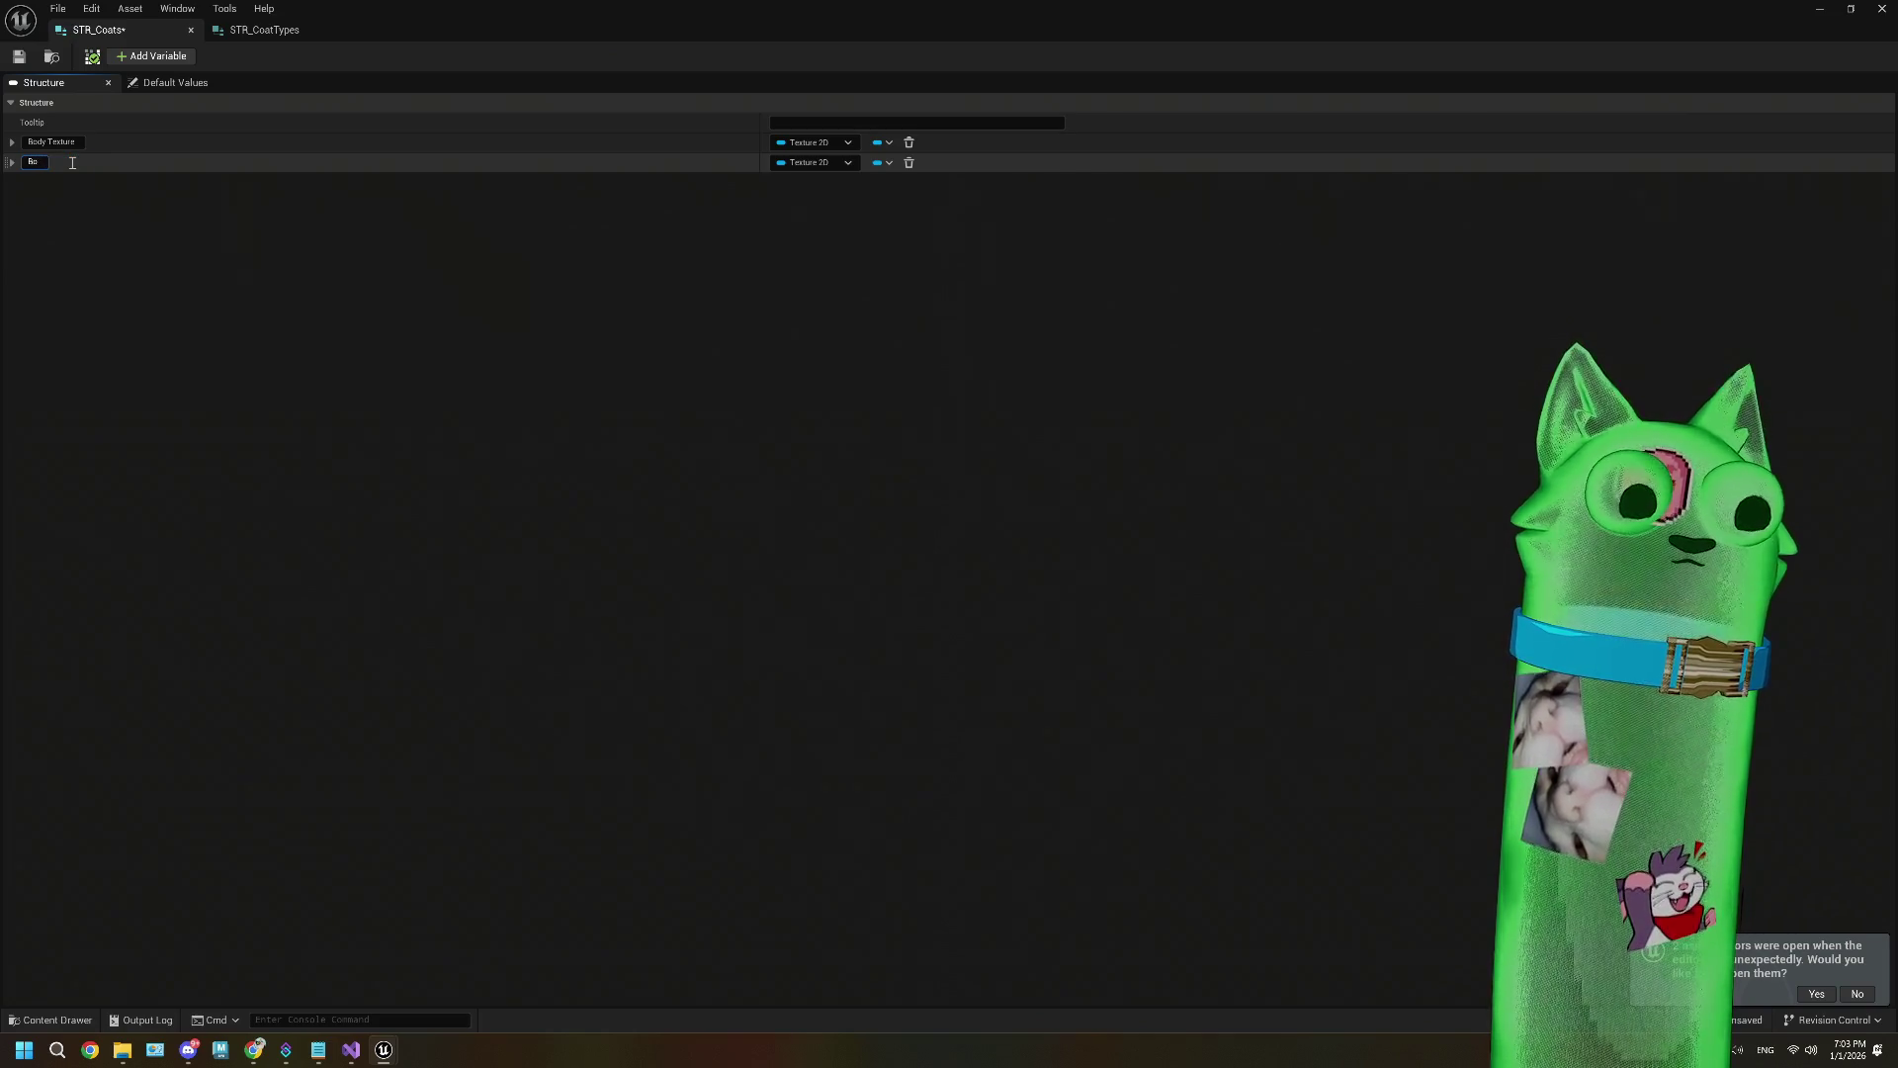
pyautogui.write('dy Long')
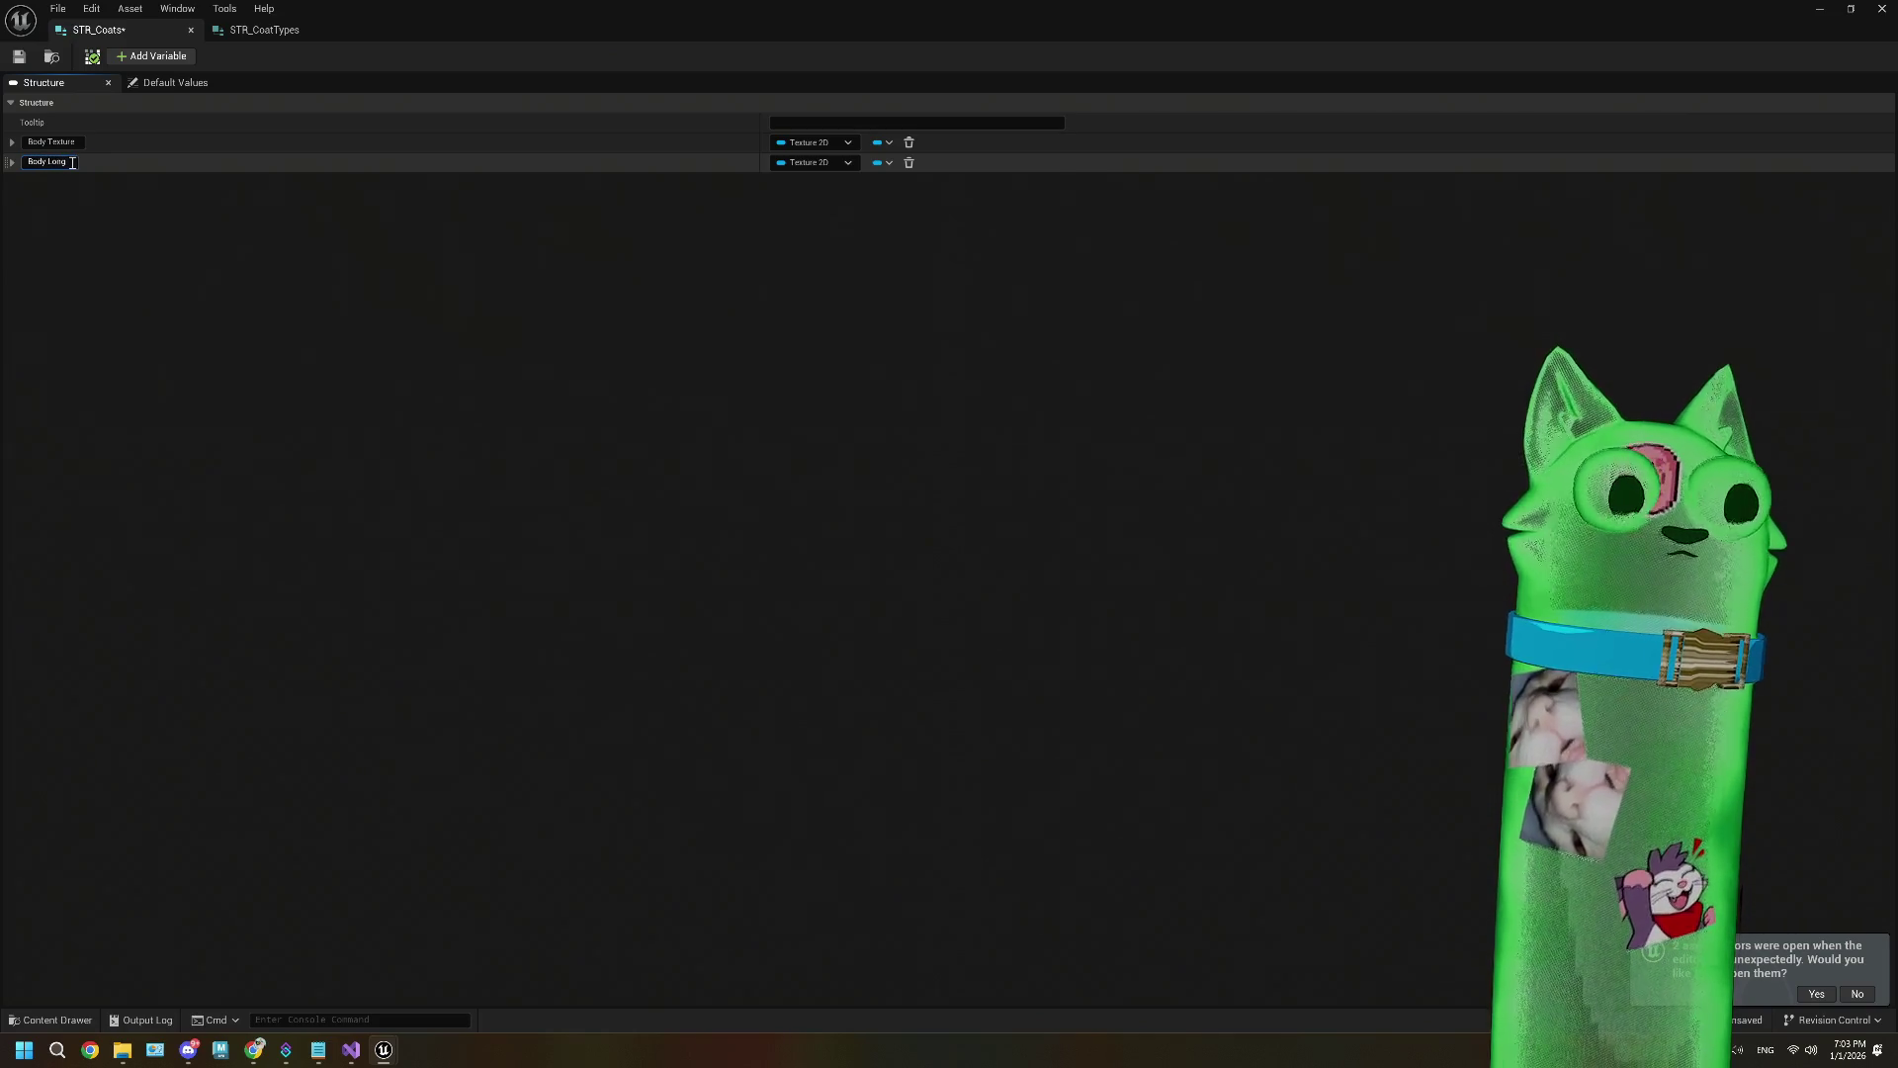
pyautogui.write(' Texture')
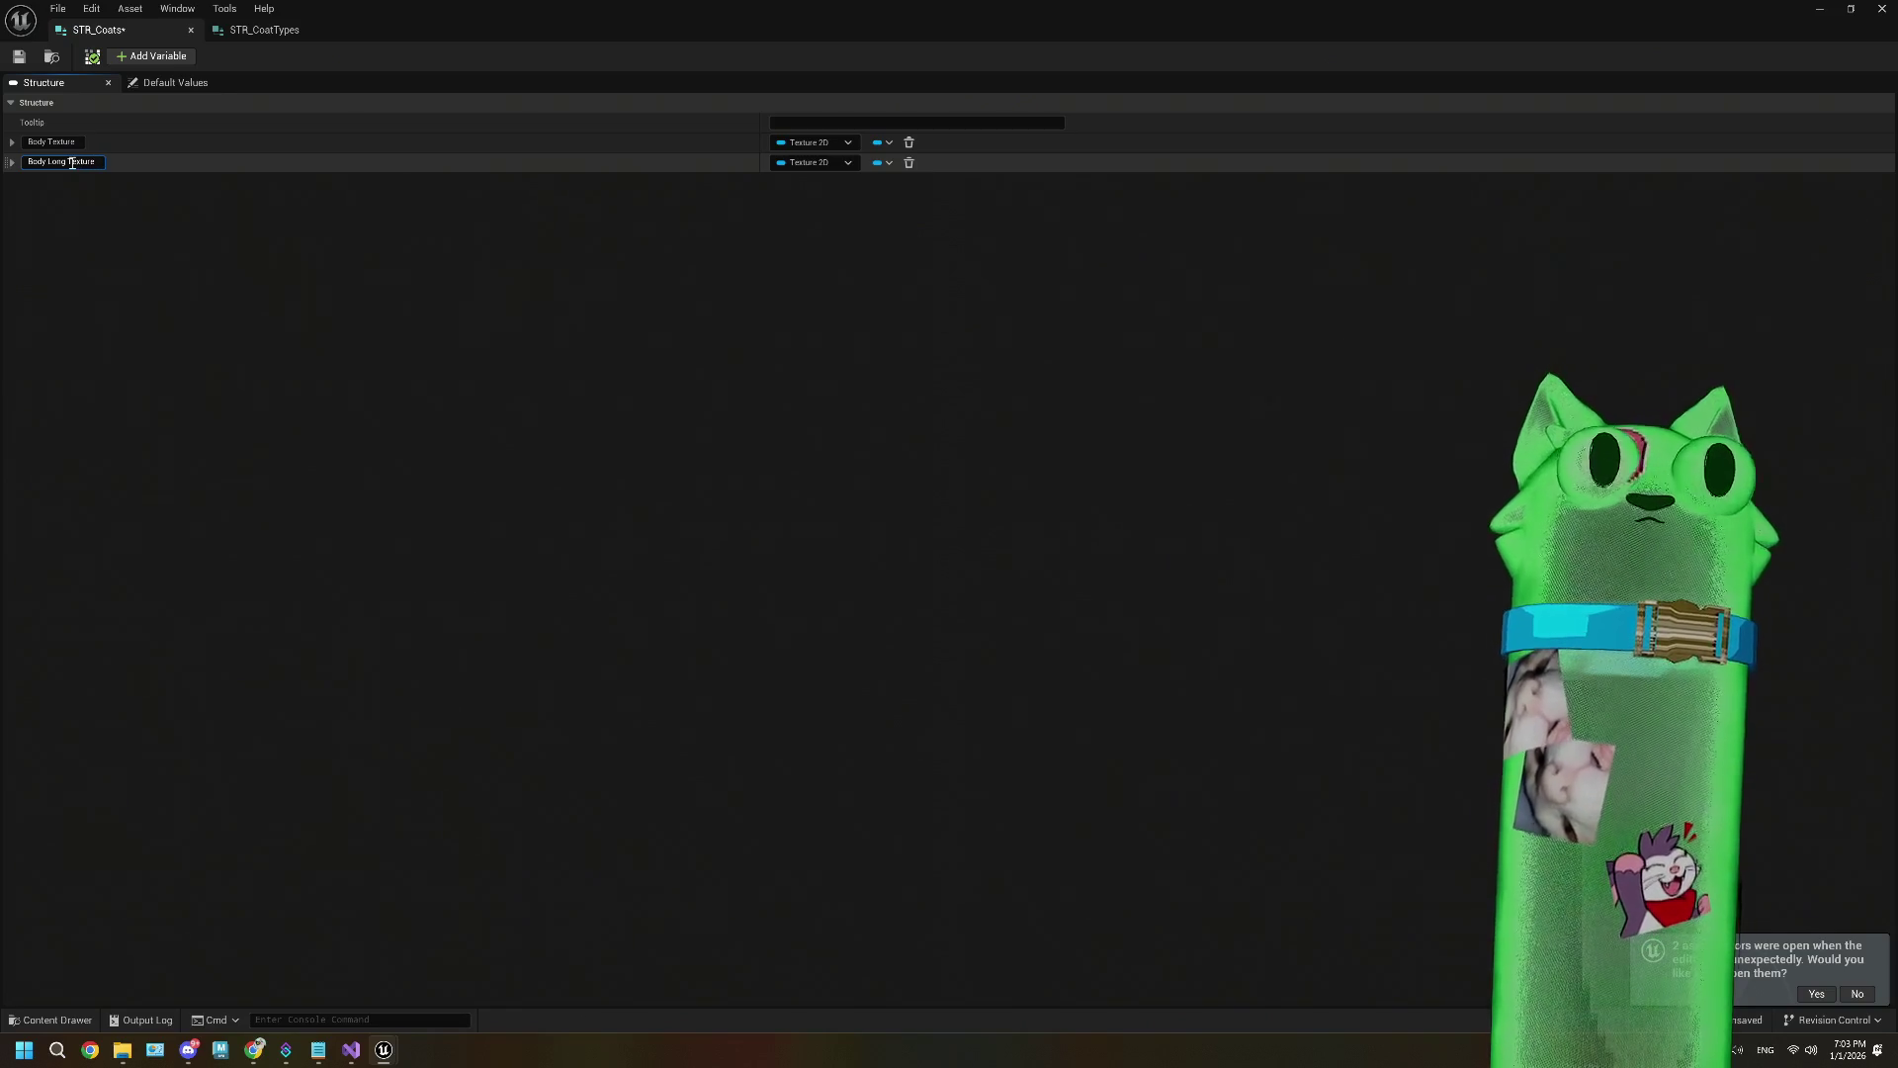
pyautogui.press('Return')
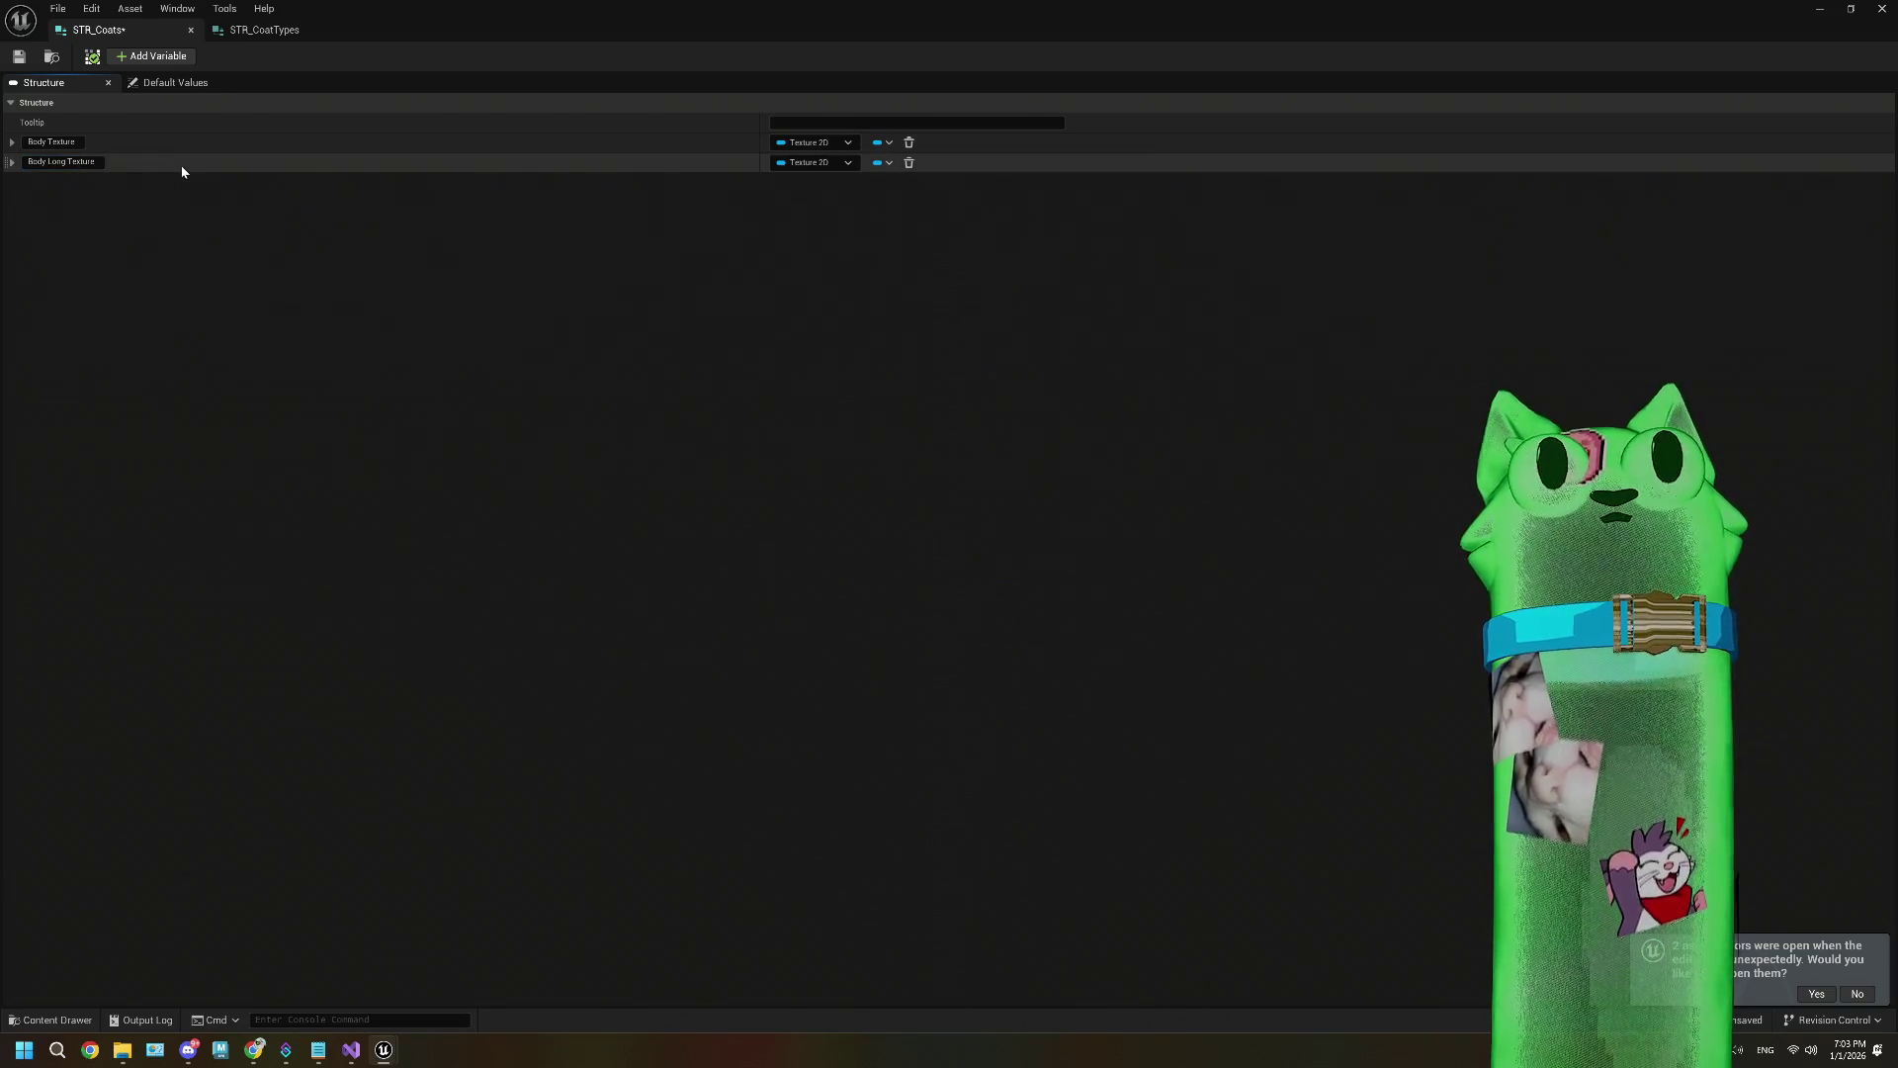
# Step: Check Body Long Texture's right-click menu, then delete that member
pyautogui.rightClick(181, 172)
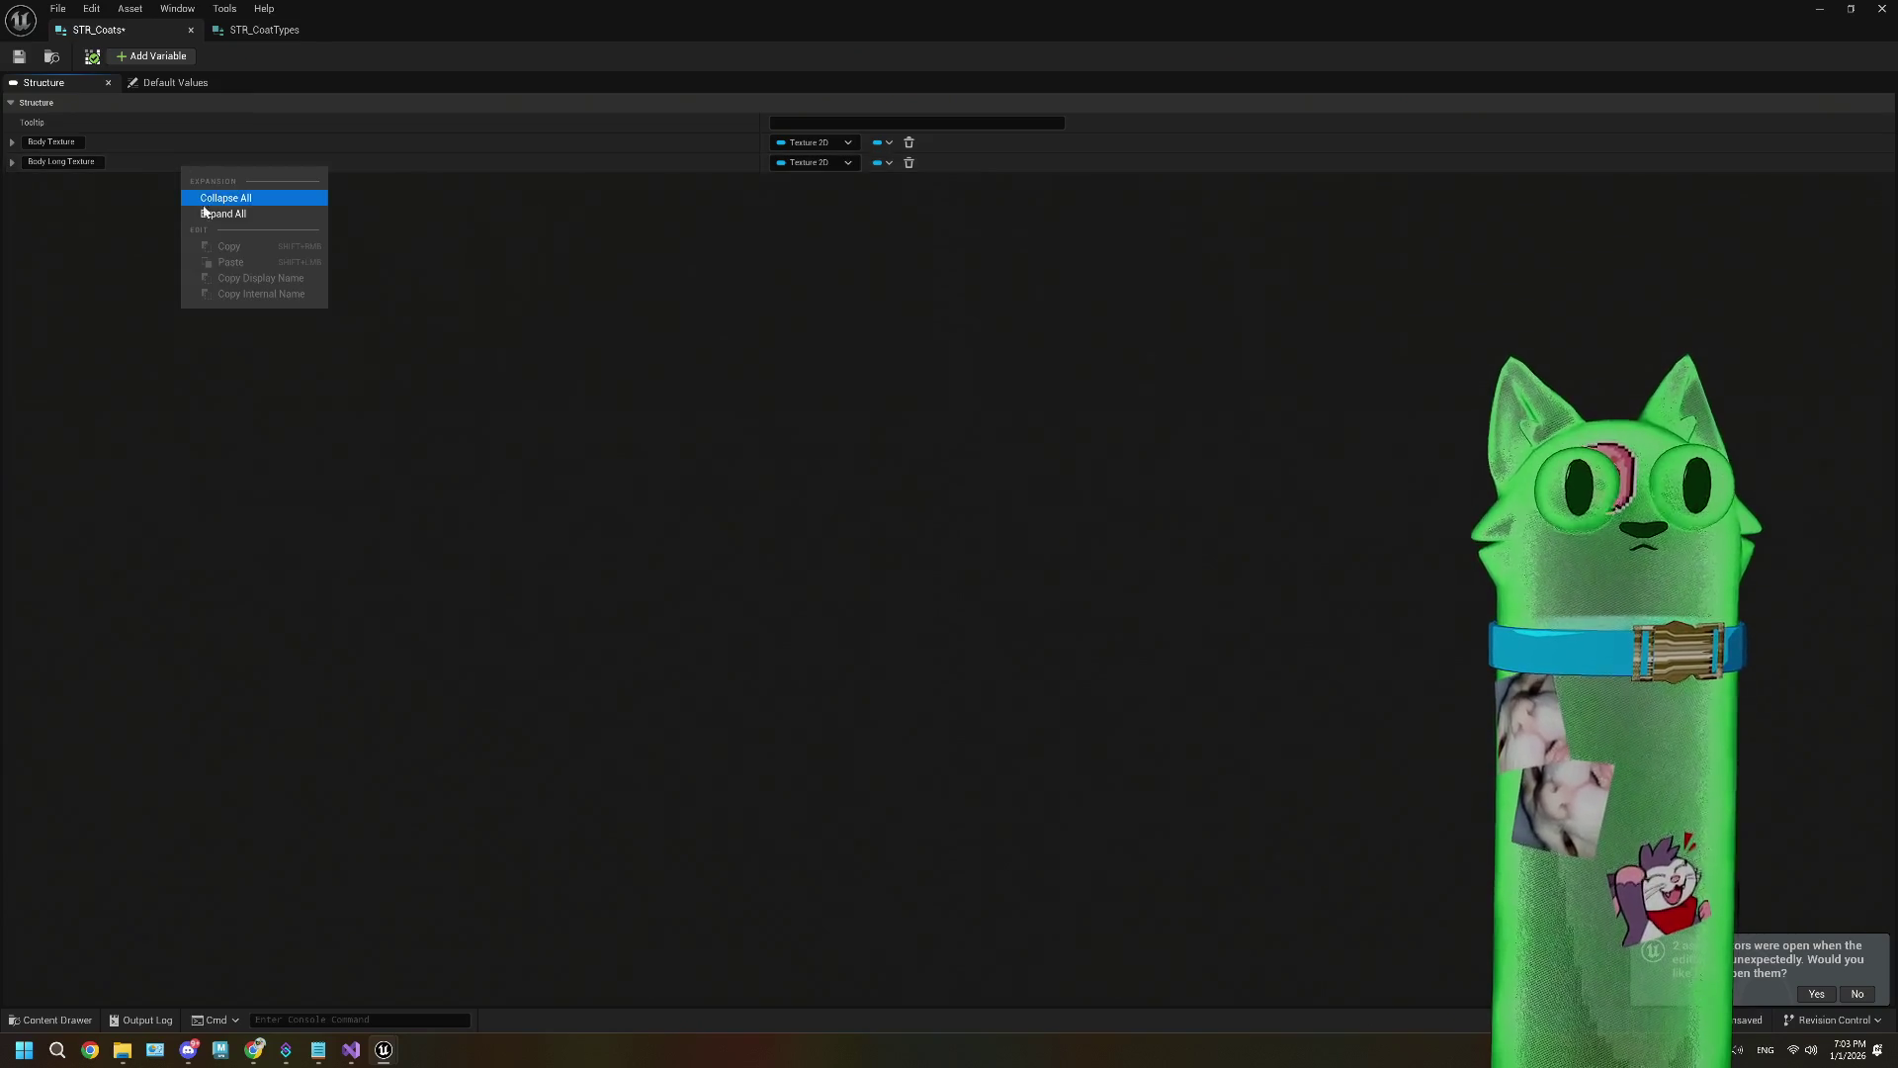
pyautogui.click(128, 176)
pyautogui.rightClick(126, 169)
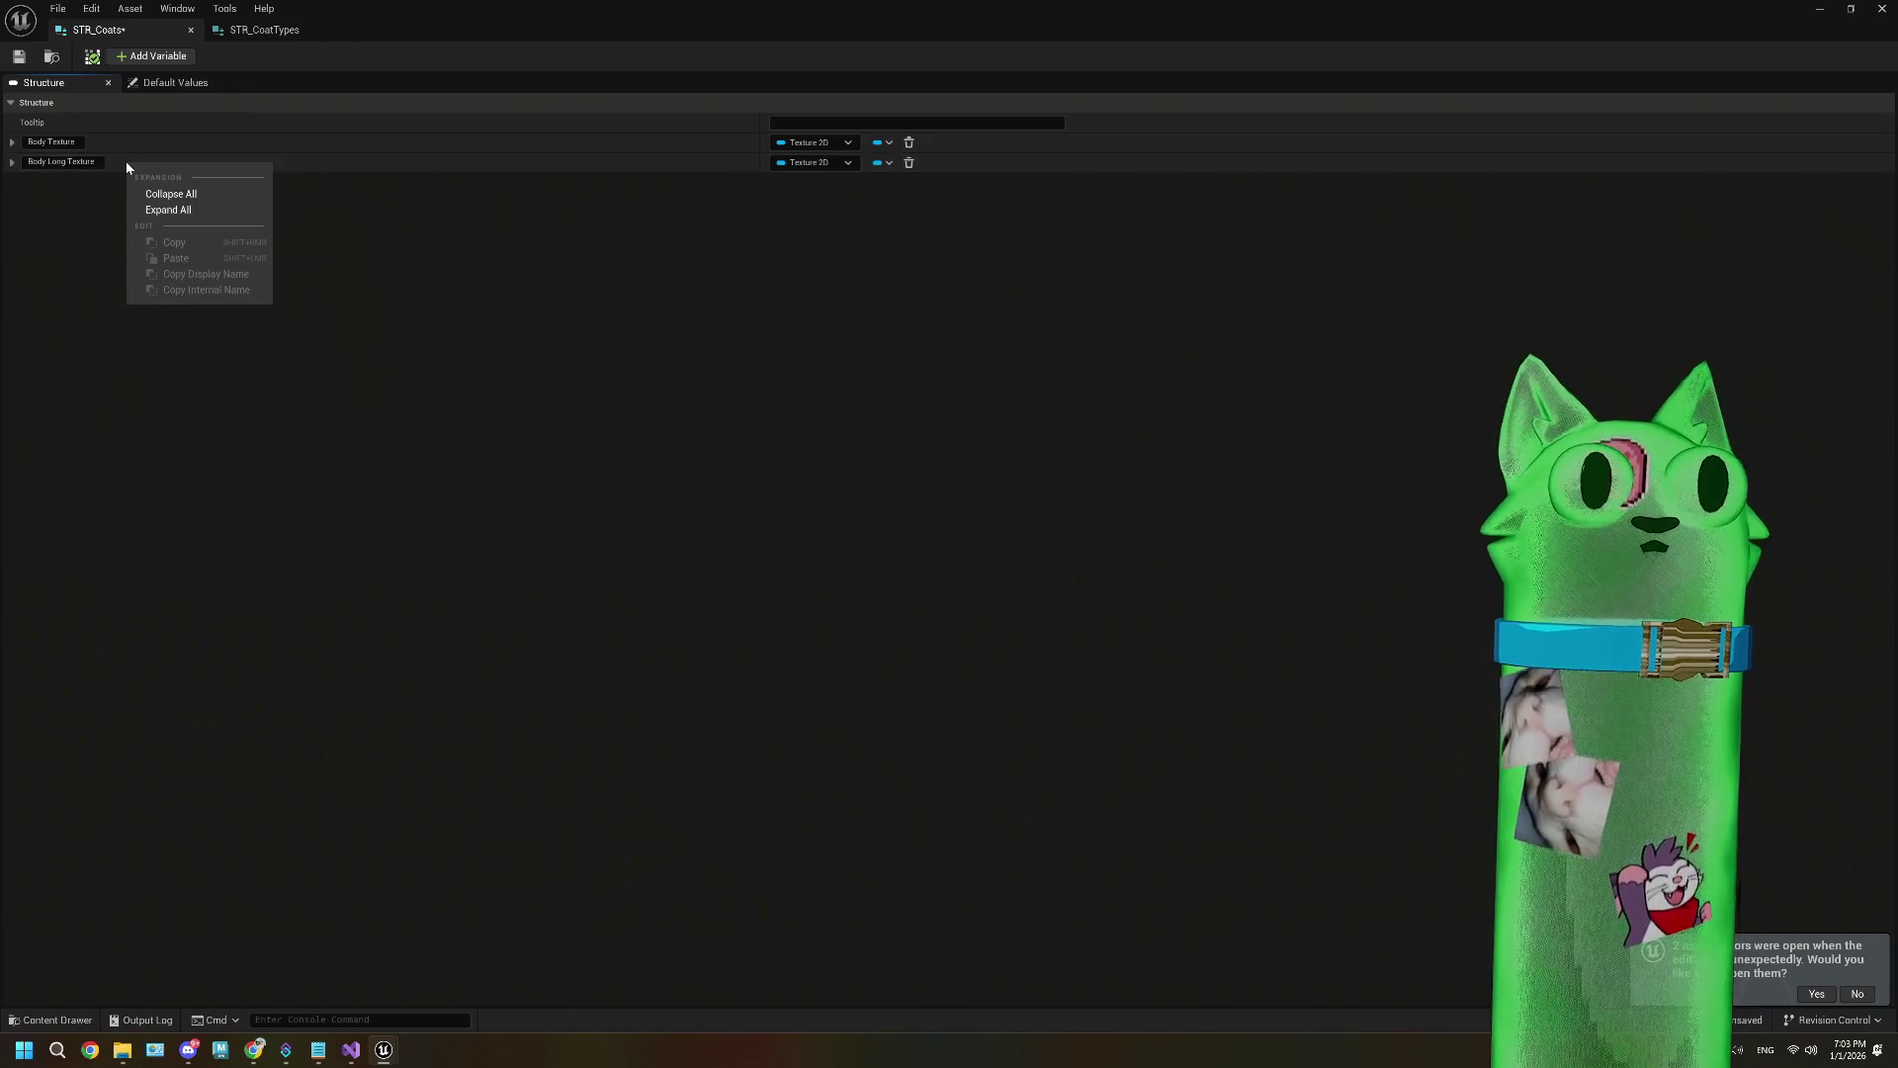
pyautogui.click(125, 165)
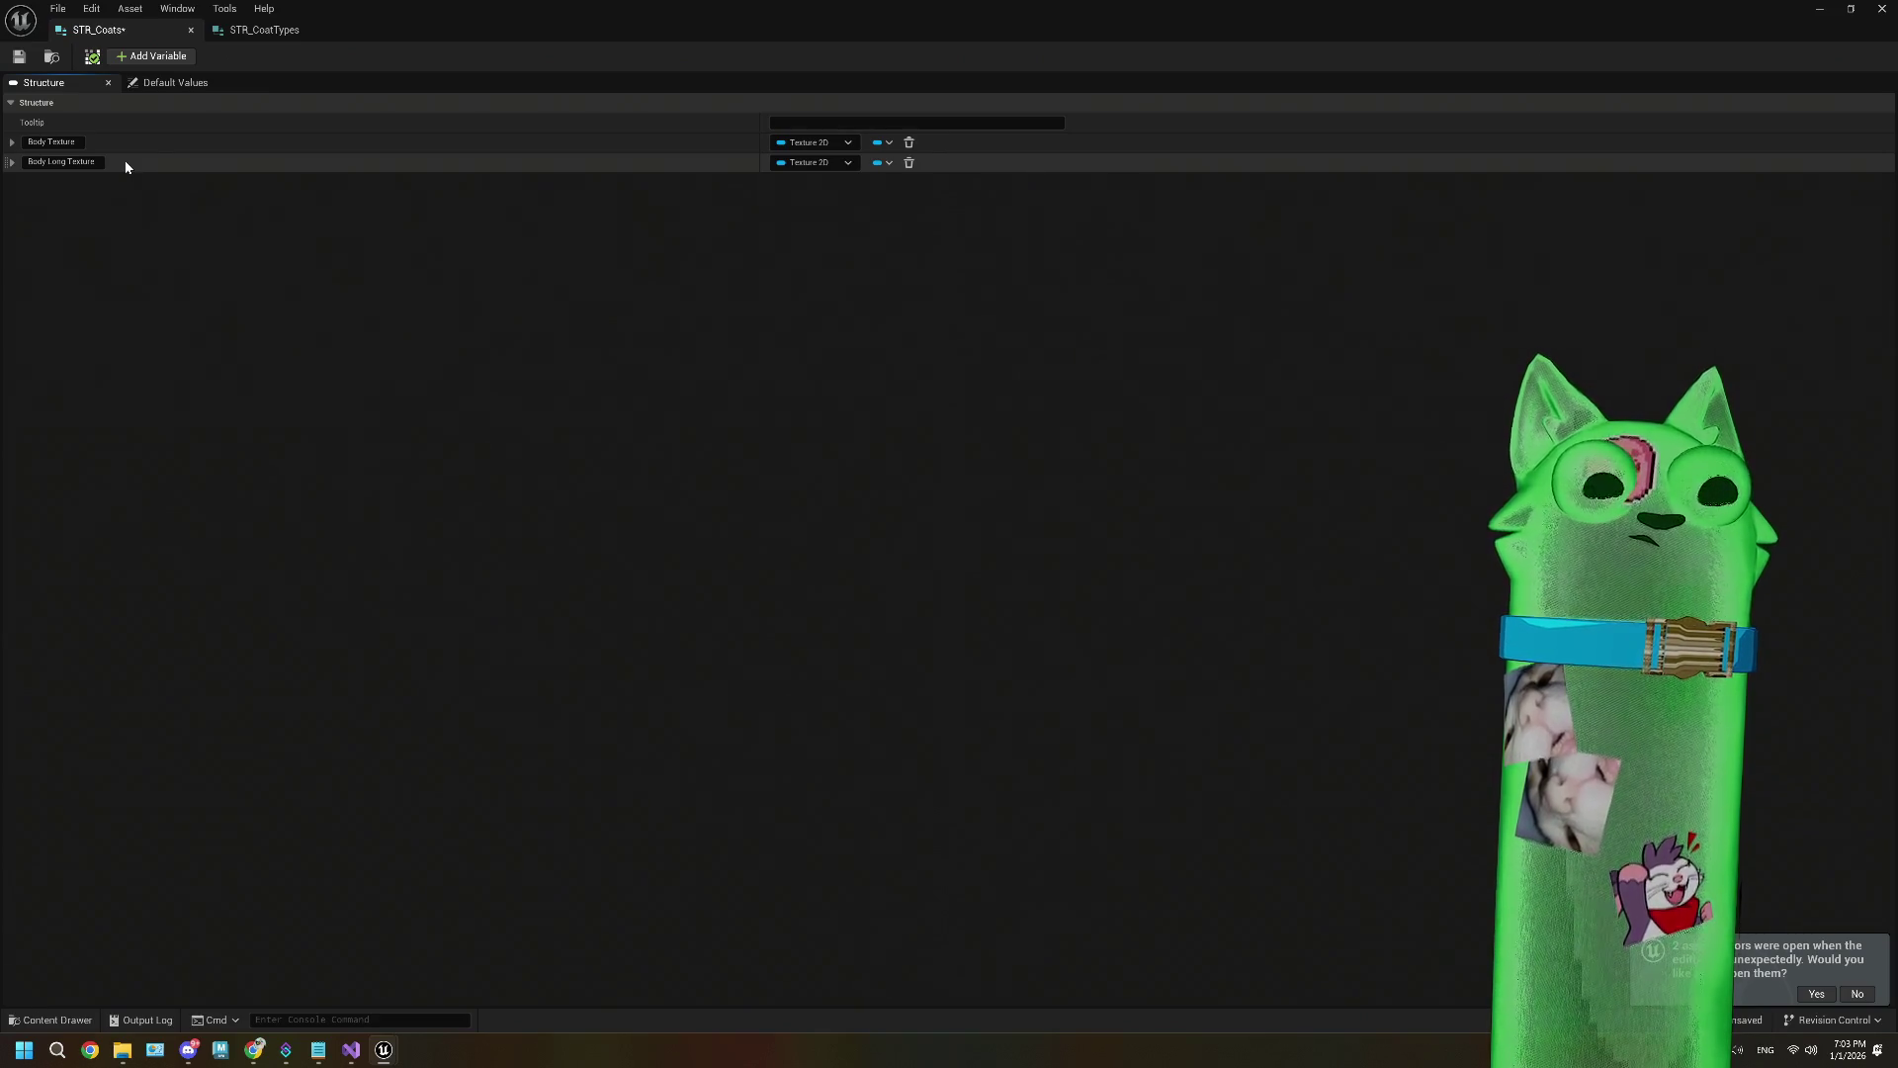
pyautogui.rightClick(126, 166)
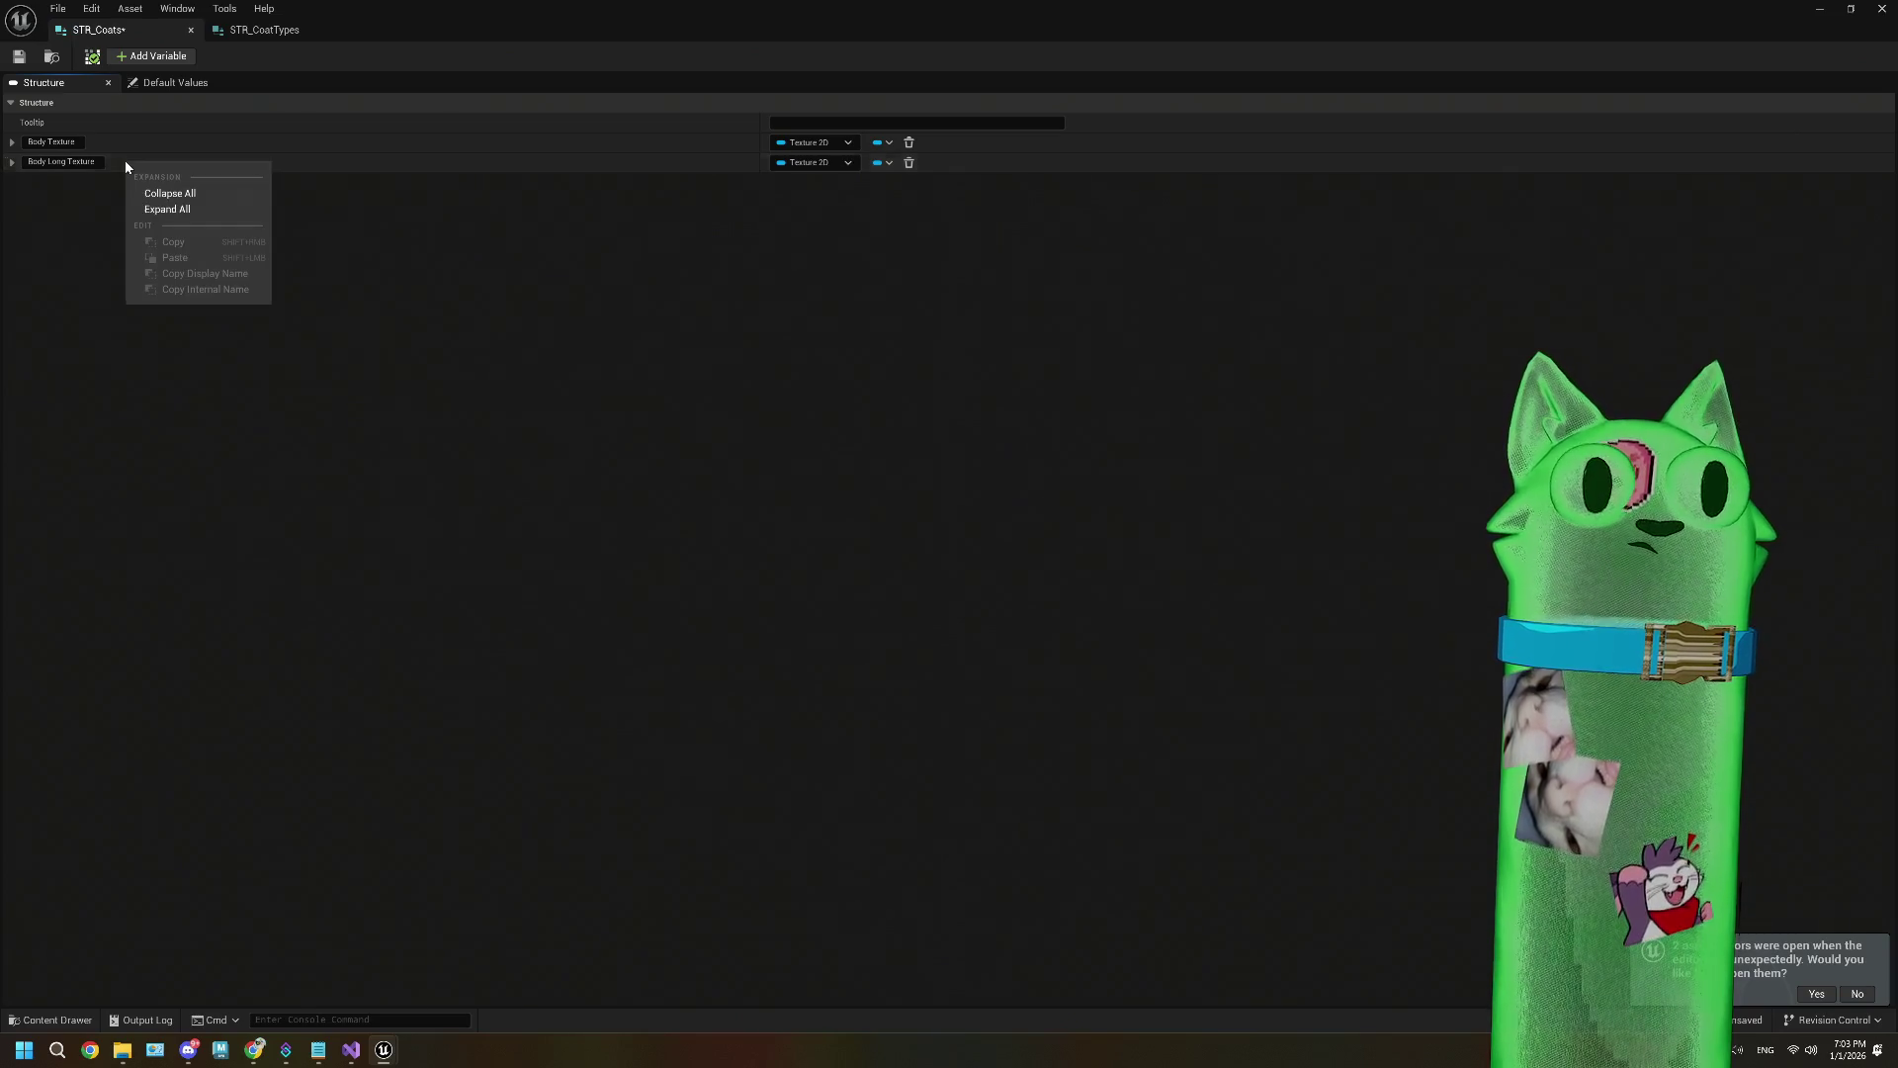
pyautogui.click(114, 199)
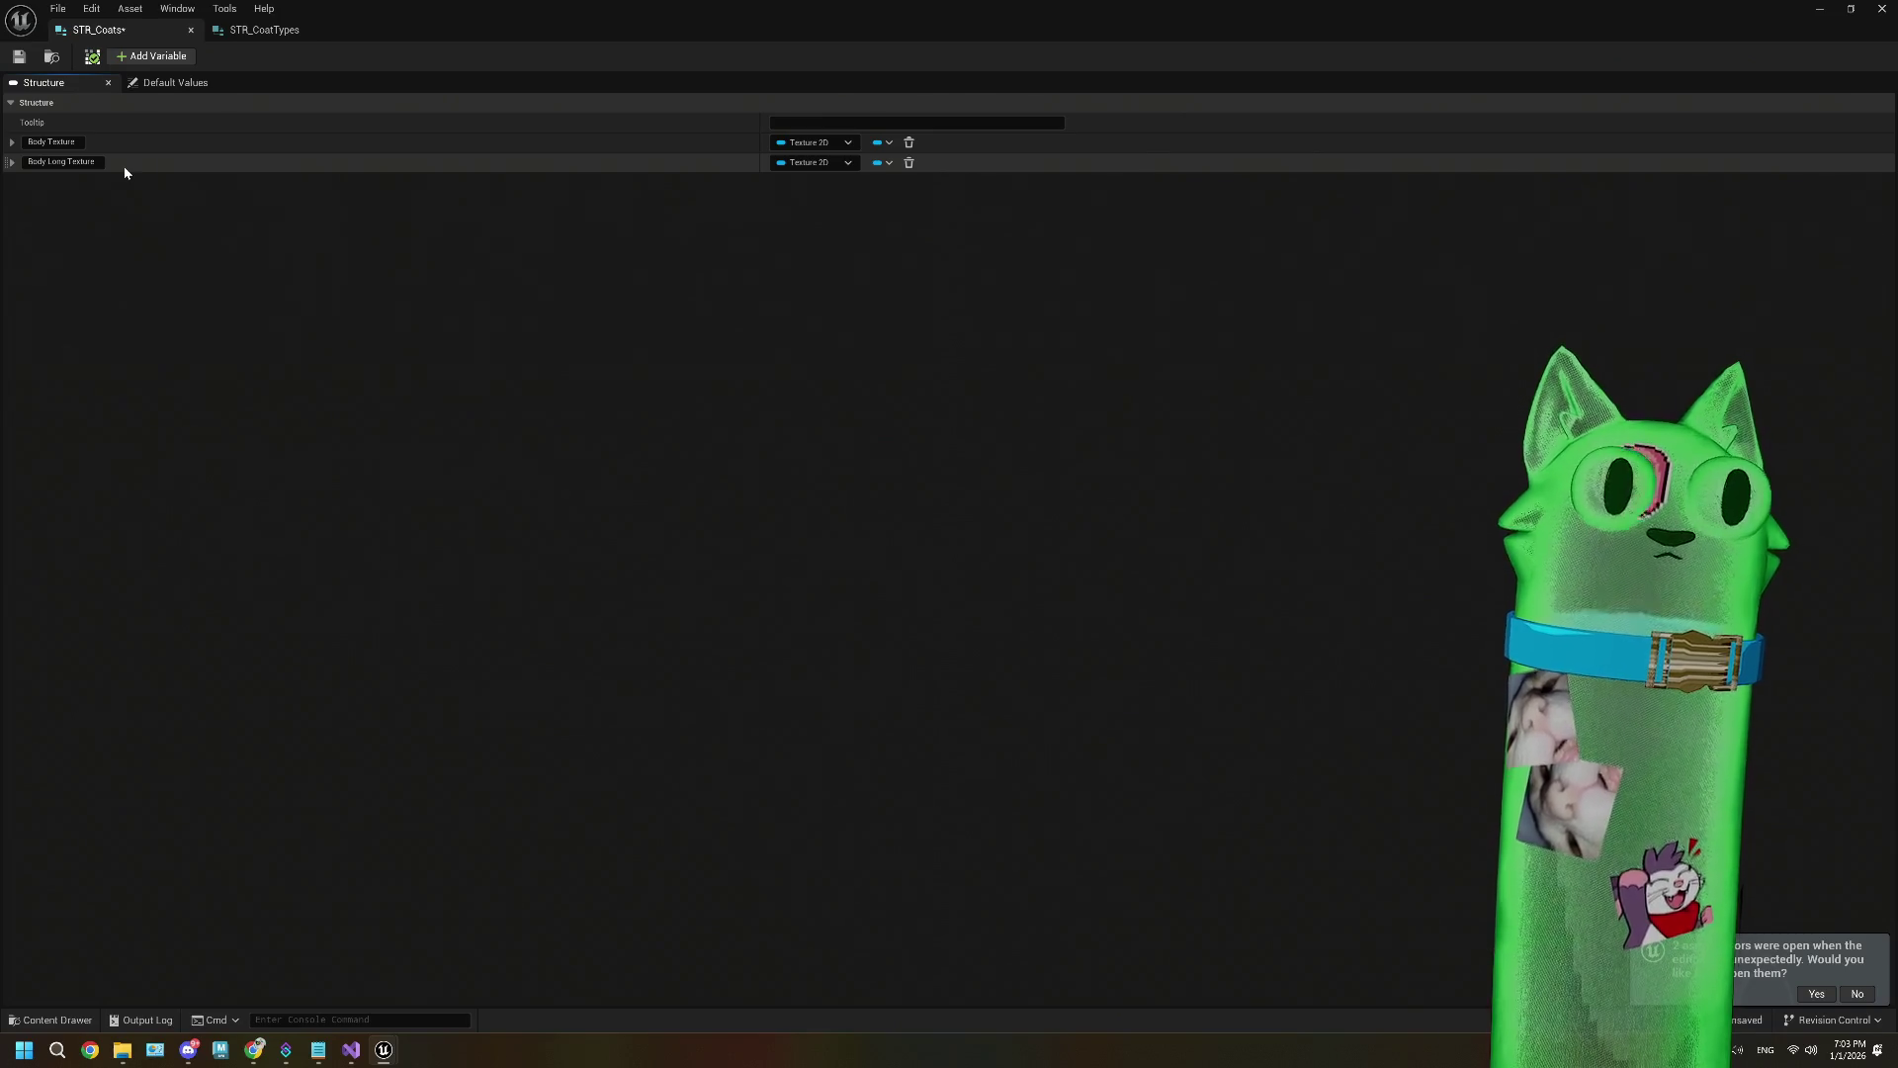
pyautogui.rightClick(125, 172)
pyautogui.click(119, 164)
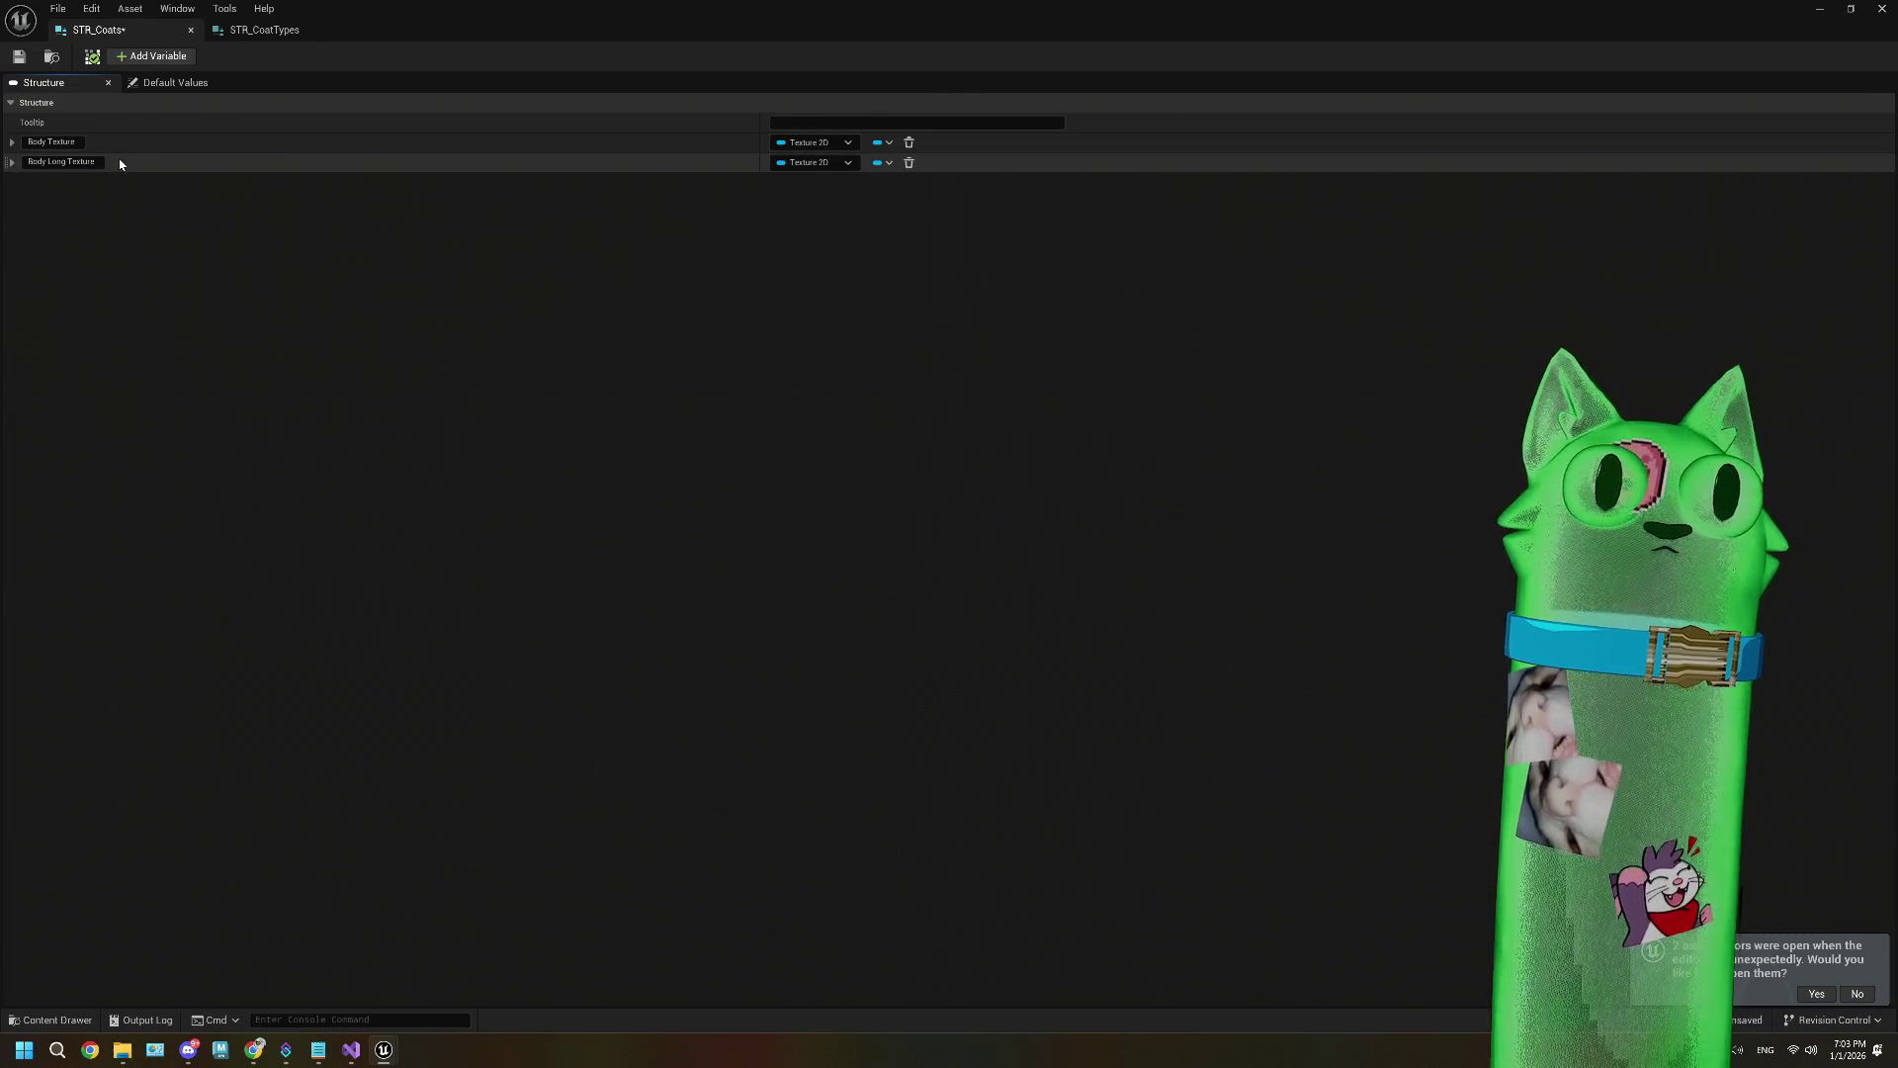
pyautogui.click(909, 162)
# Step: Make Body Texture an Array container and save STR_Coats
pyautogui.click(883, 143)
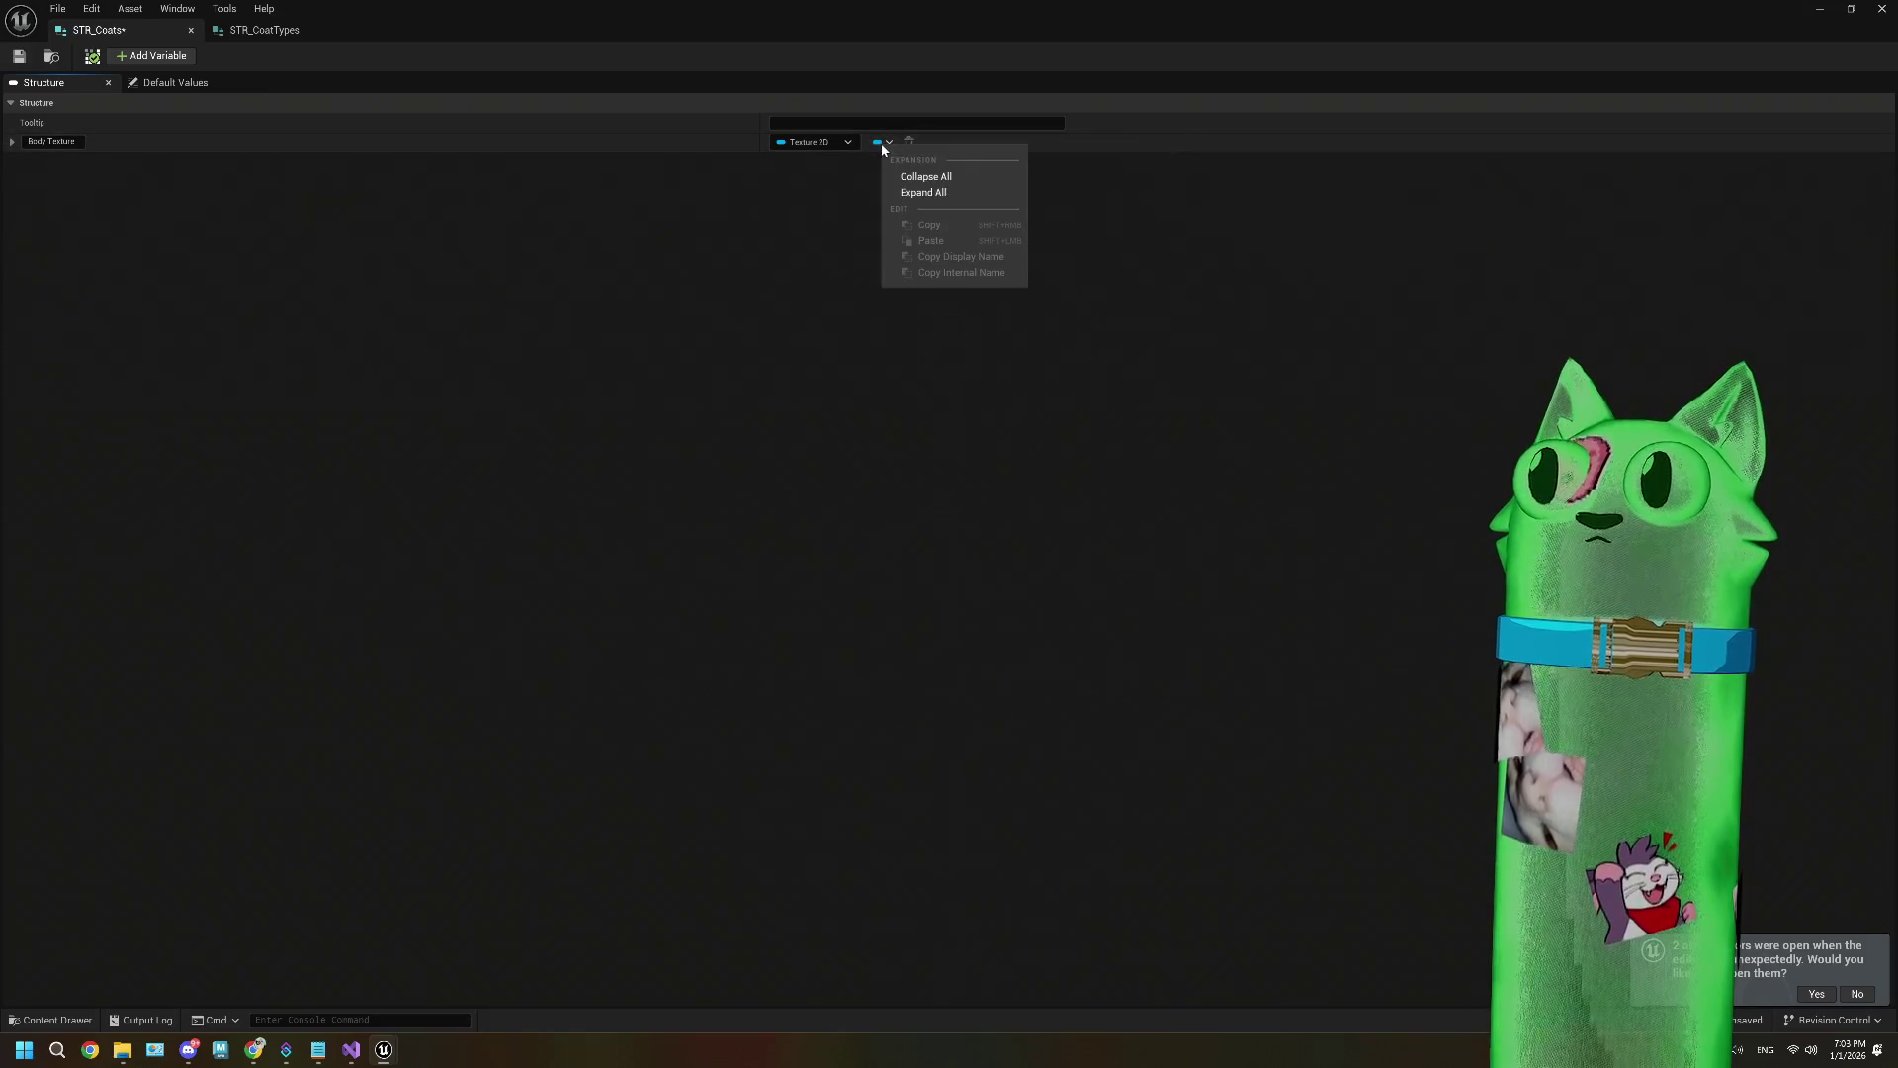
pyautogui.click(876, 148)
pyautogui.click(875, 148)
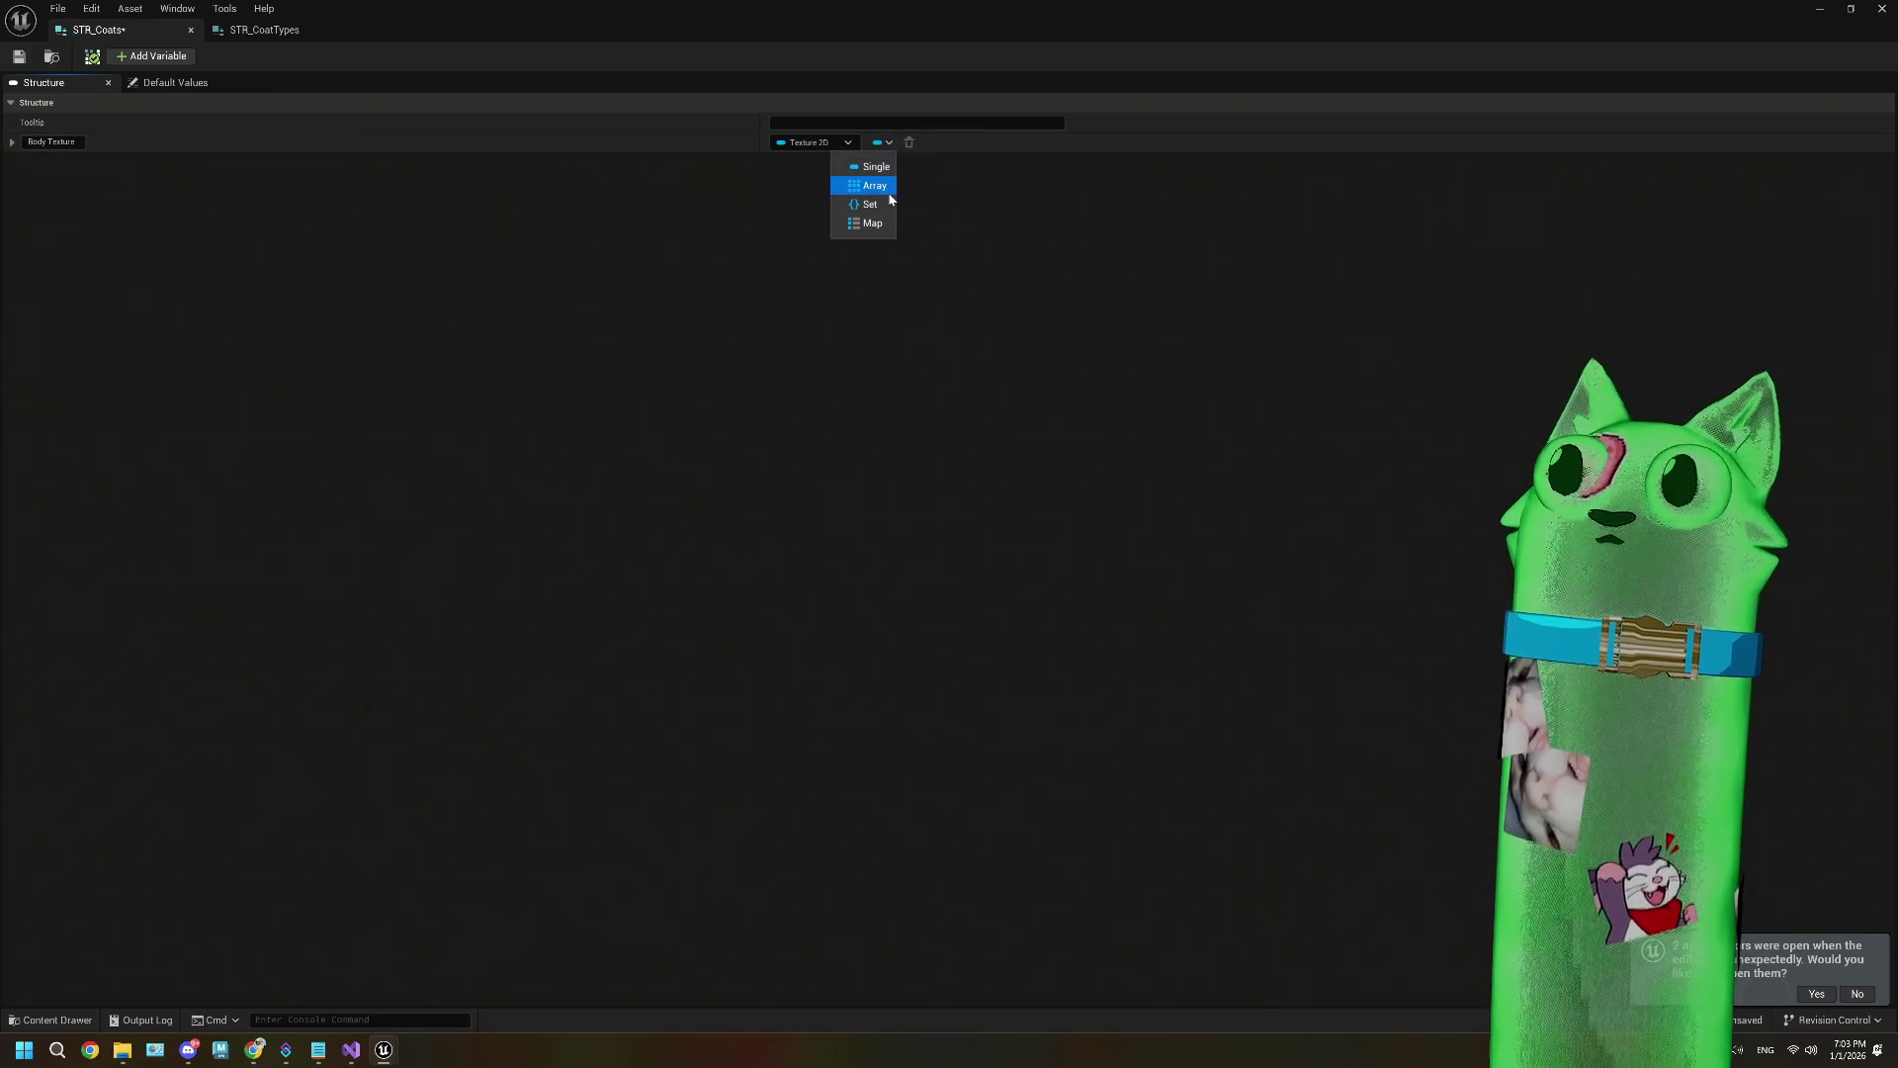
pyautogui.click(875, 183)
pyautogui.hotkey('ctrl', 's')
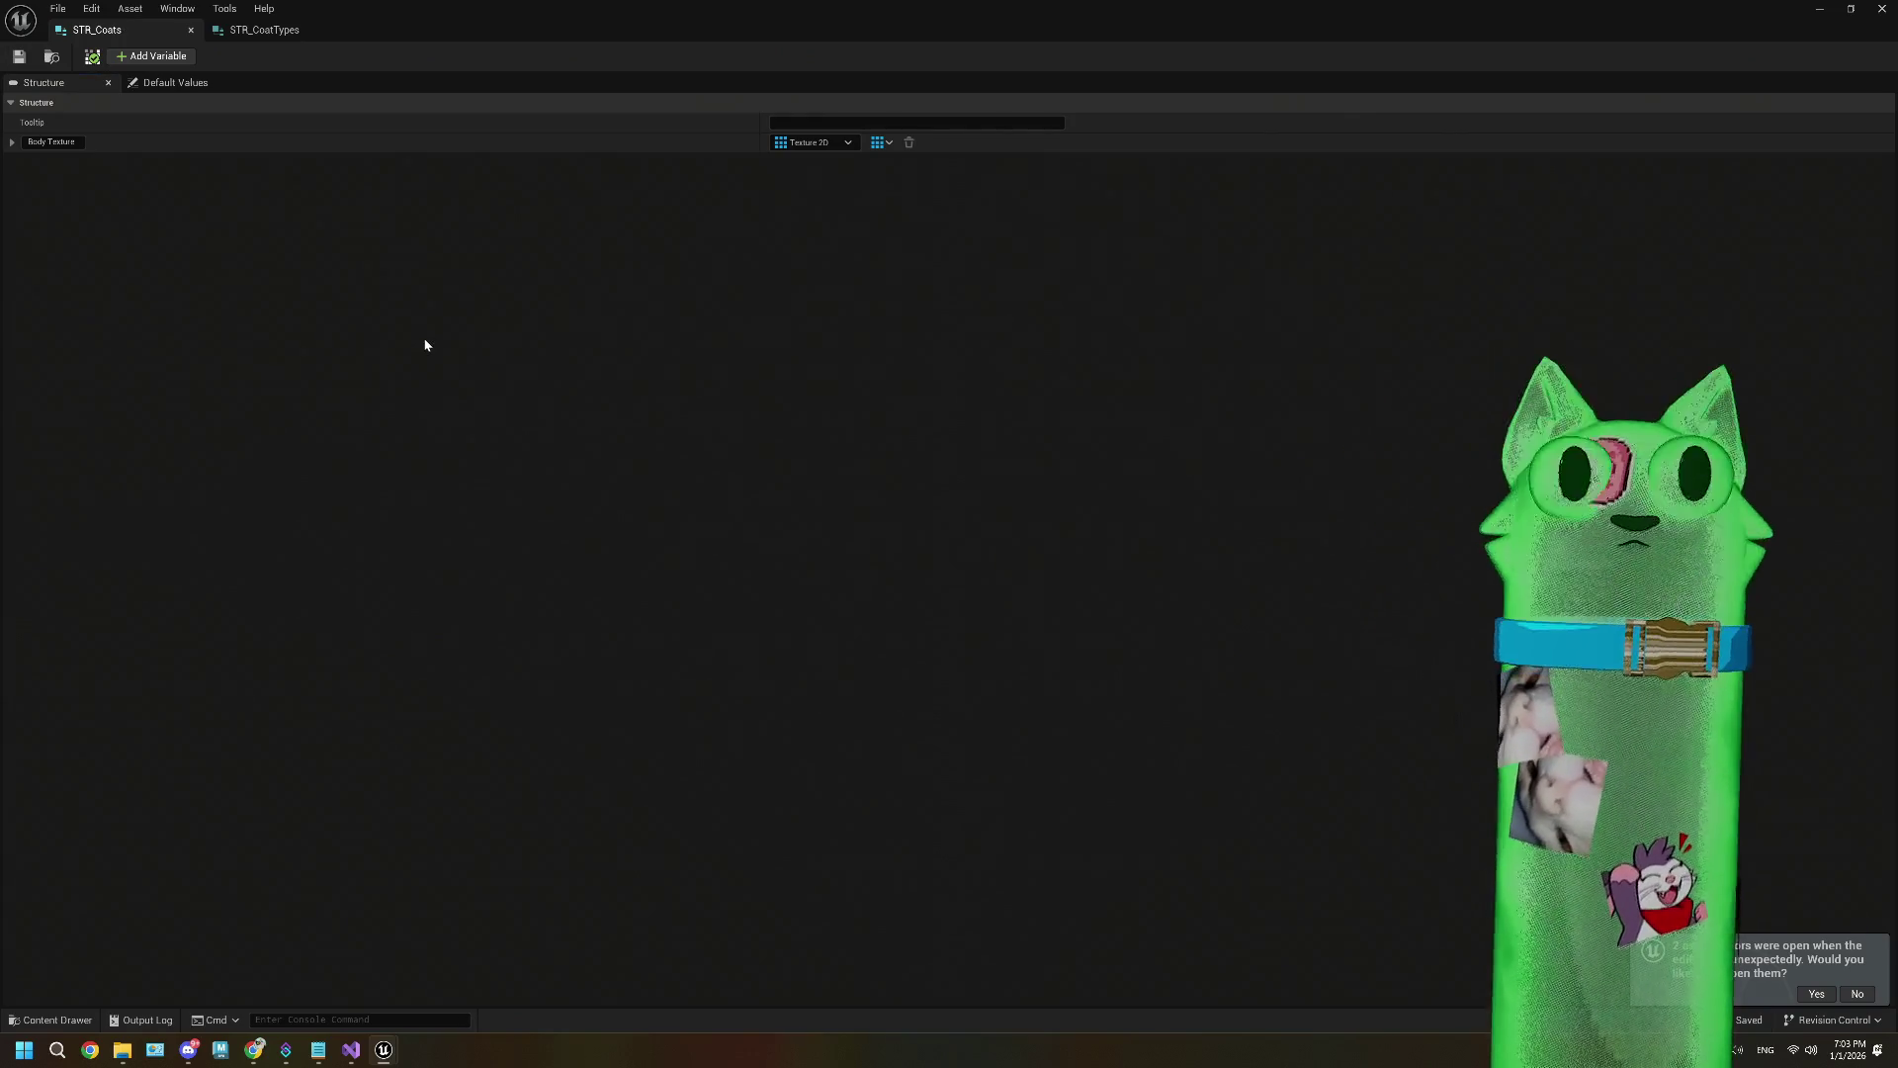
# Step: Rename the array member to Body Textures, collapse its details and save
pyautogui.doubleClick(77, 143)
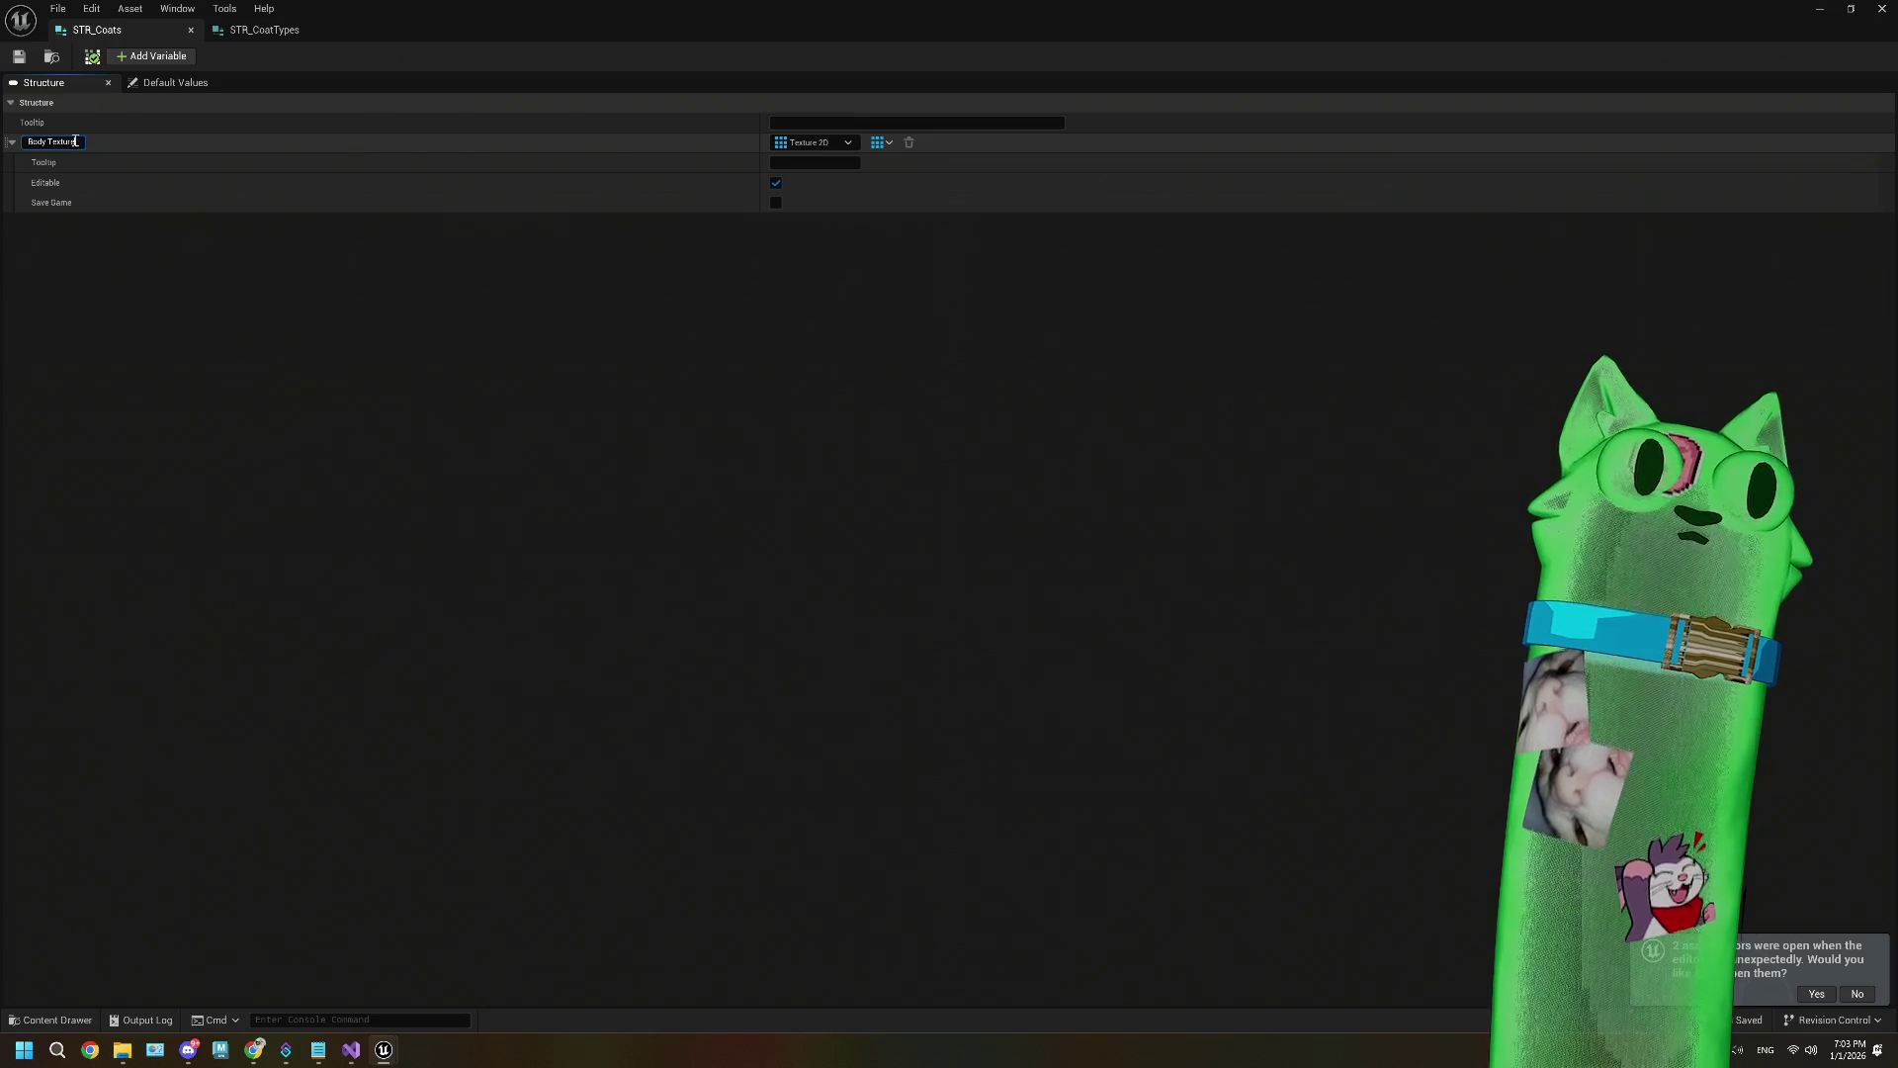
pyautogui.press('BackSpace')
pyautogui.press('BackSpace')
pyautogui.press('BackSpace')
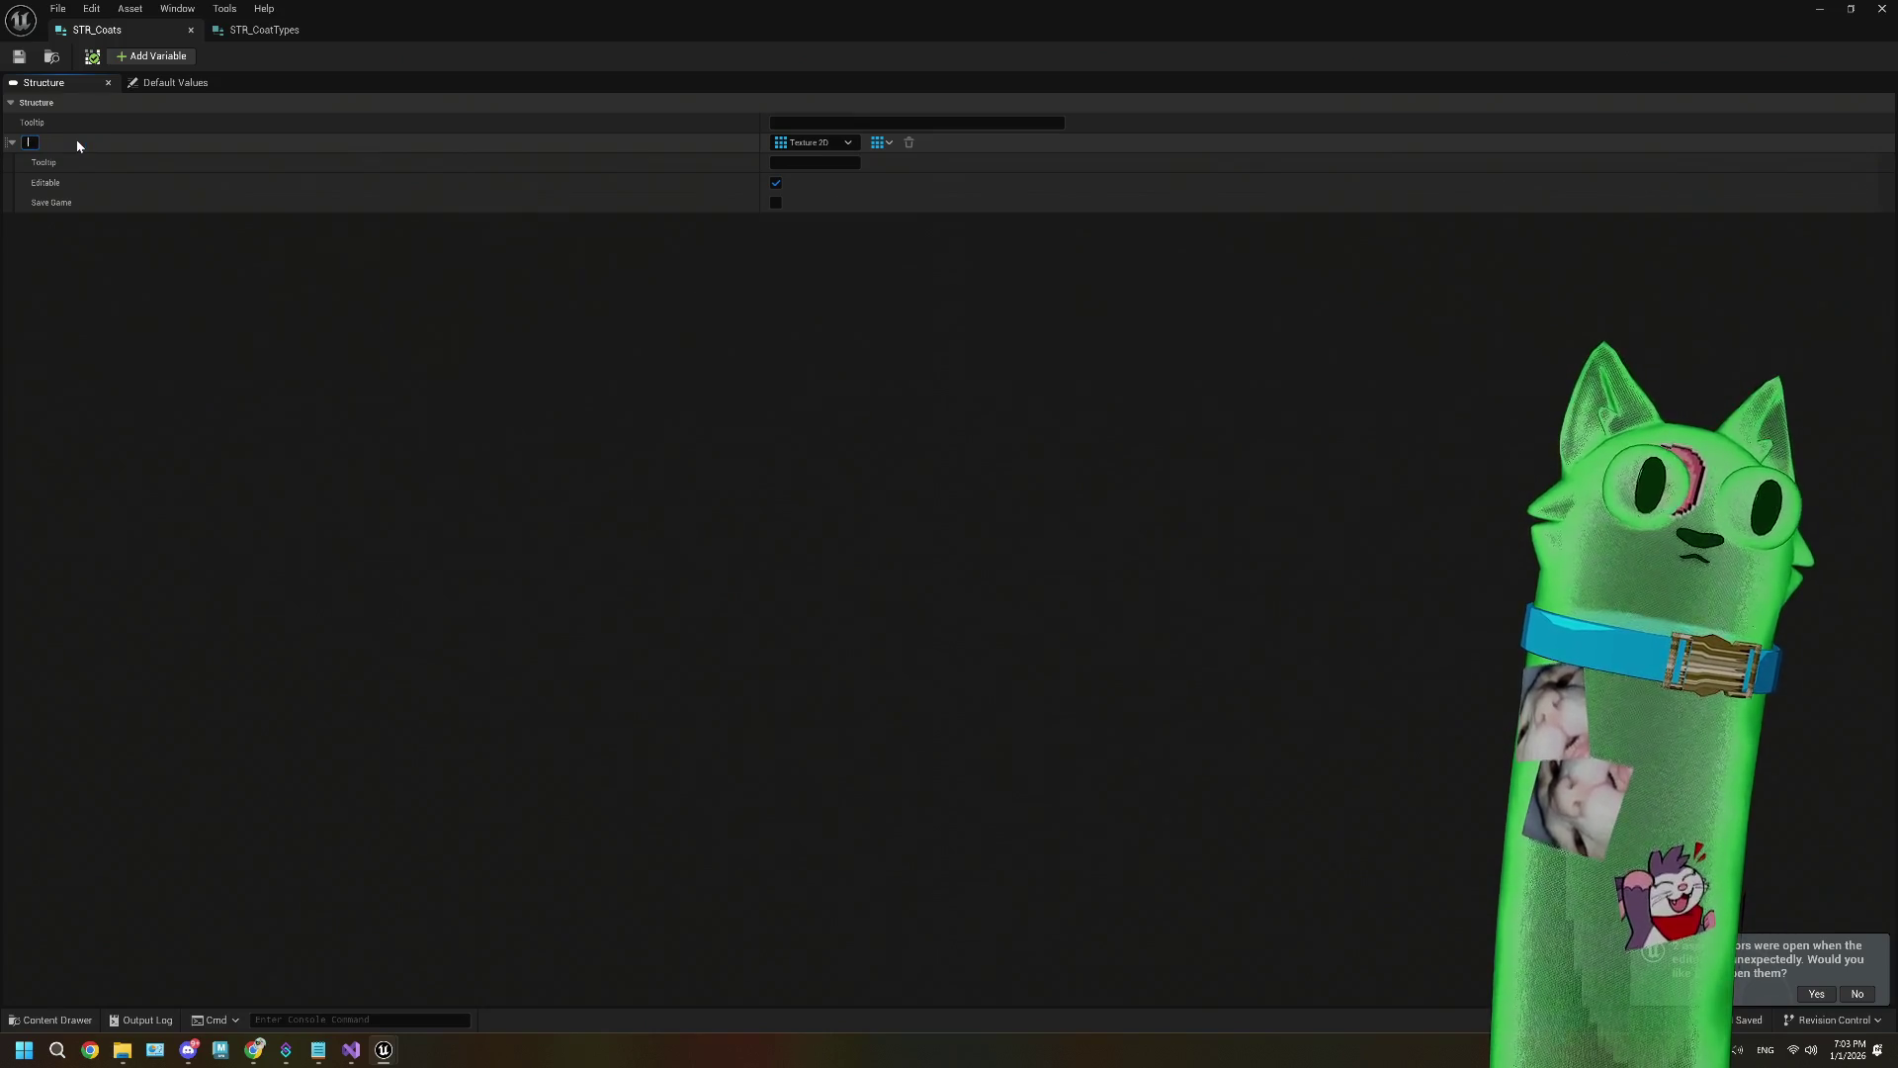
pyautogui.write('Bod')
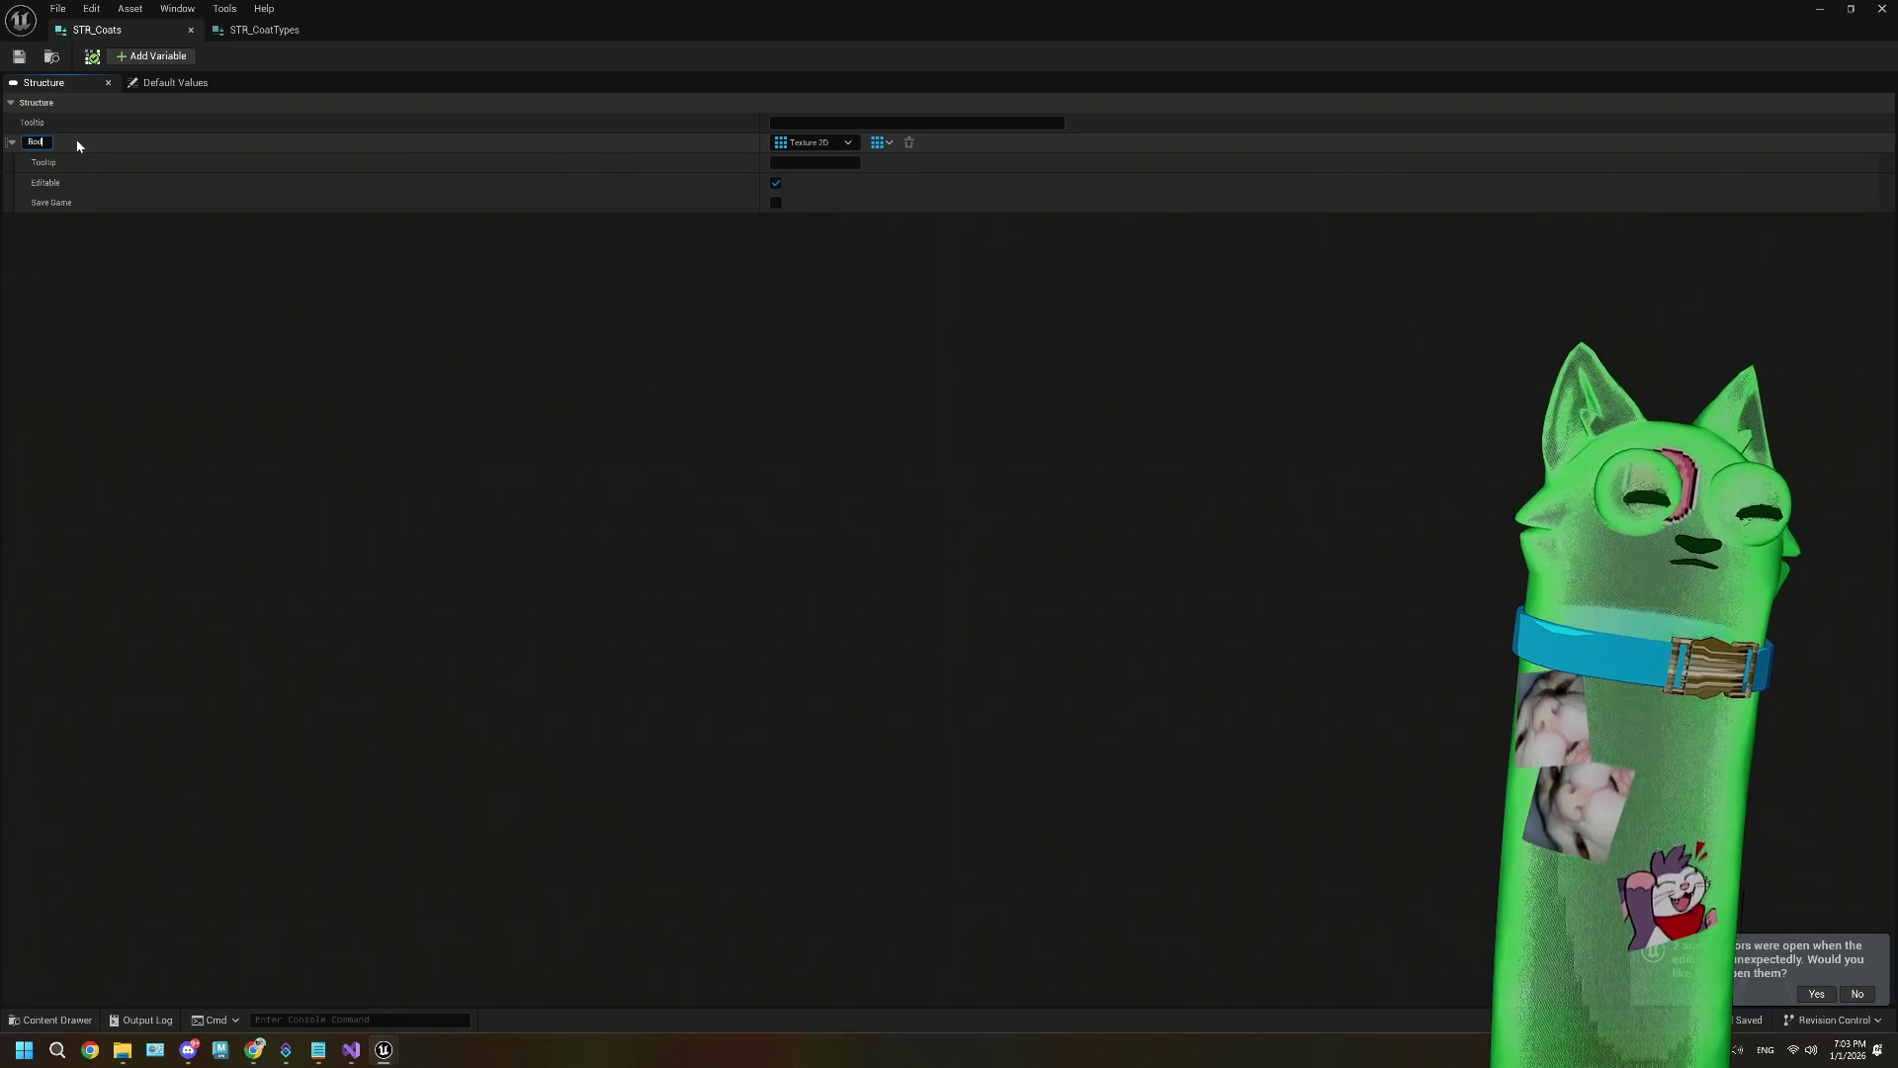
pyautogui.write('y Textures')
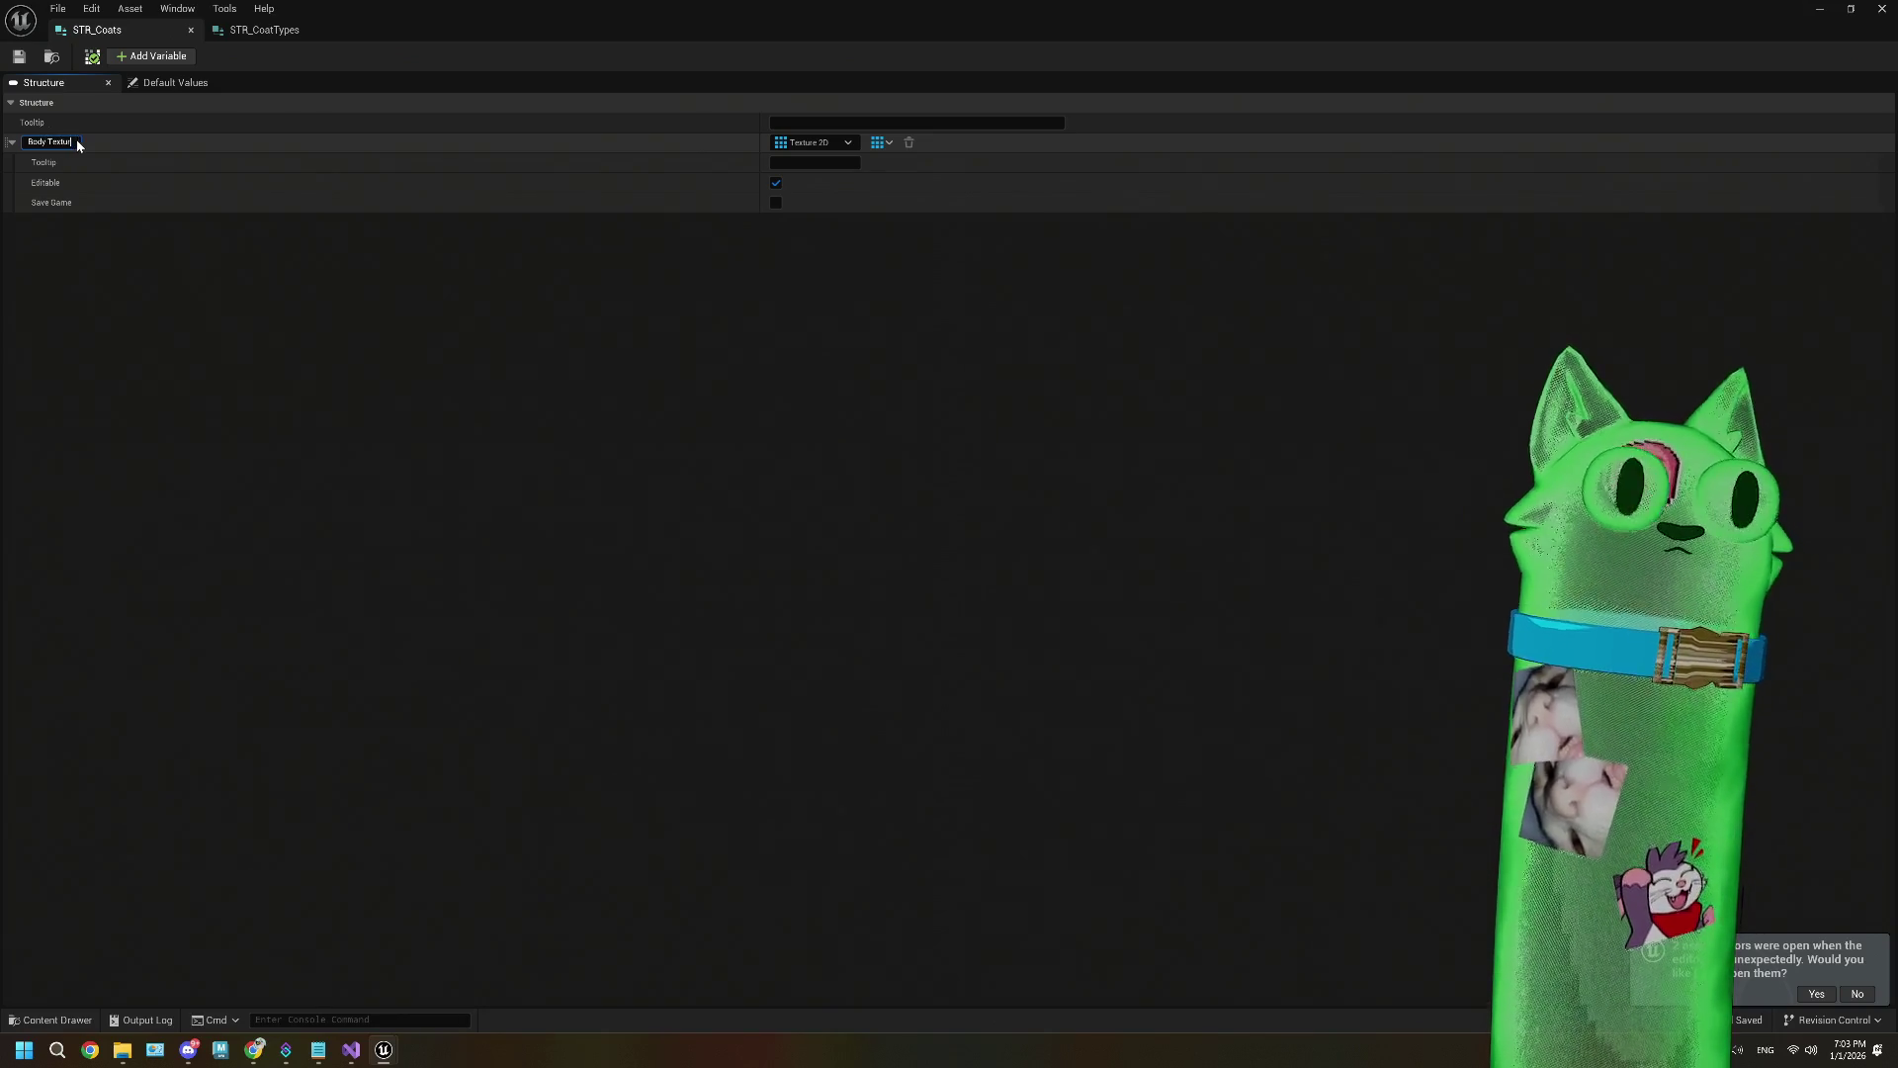
pyautogui.press('Return')
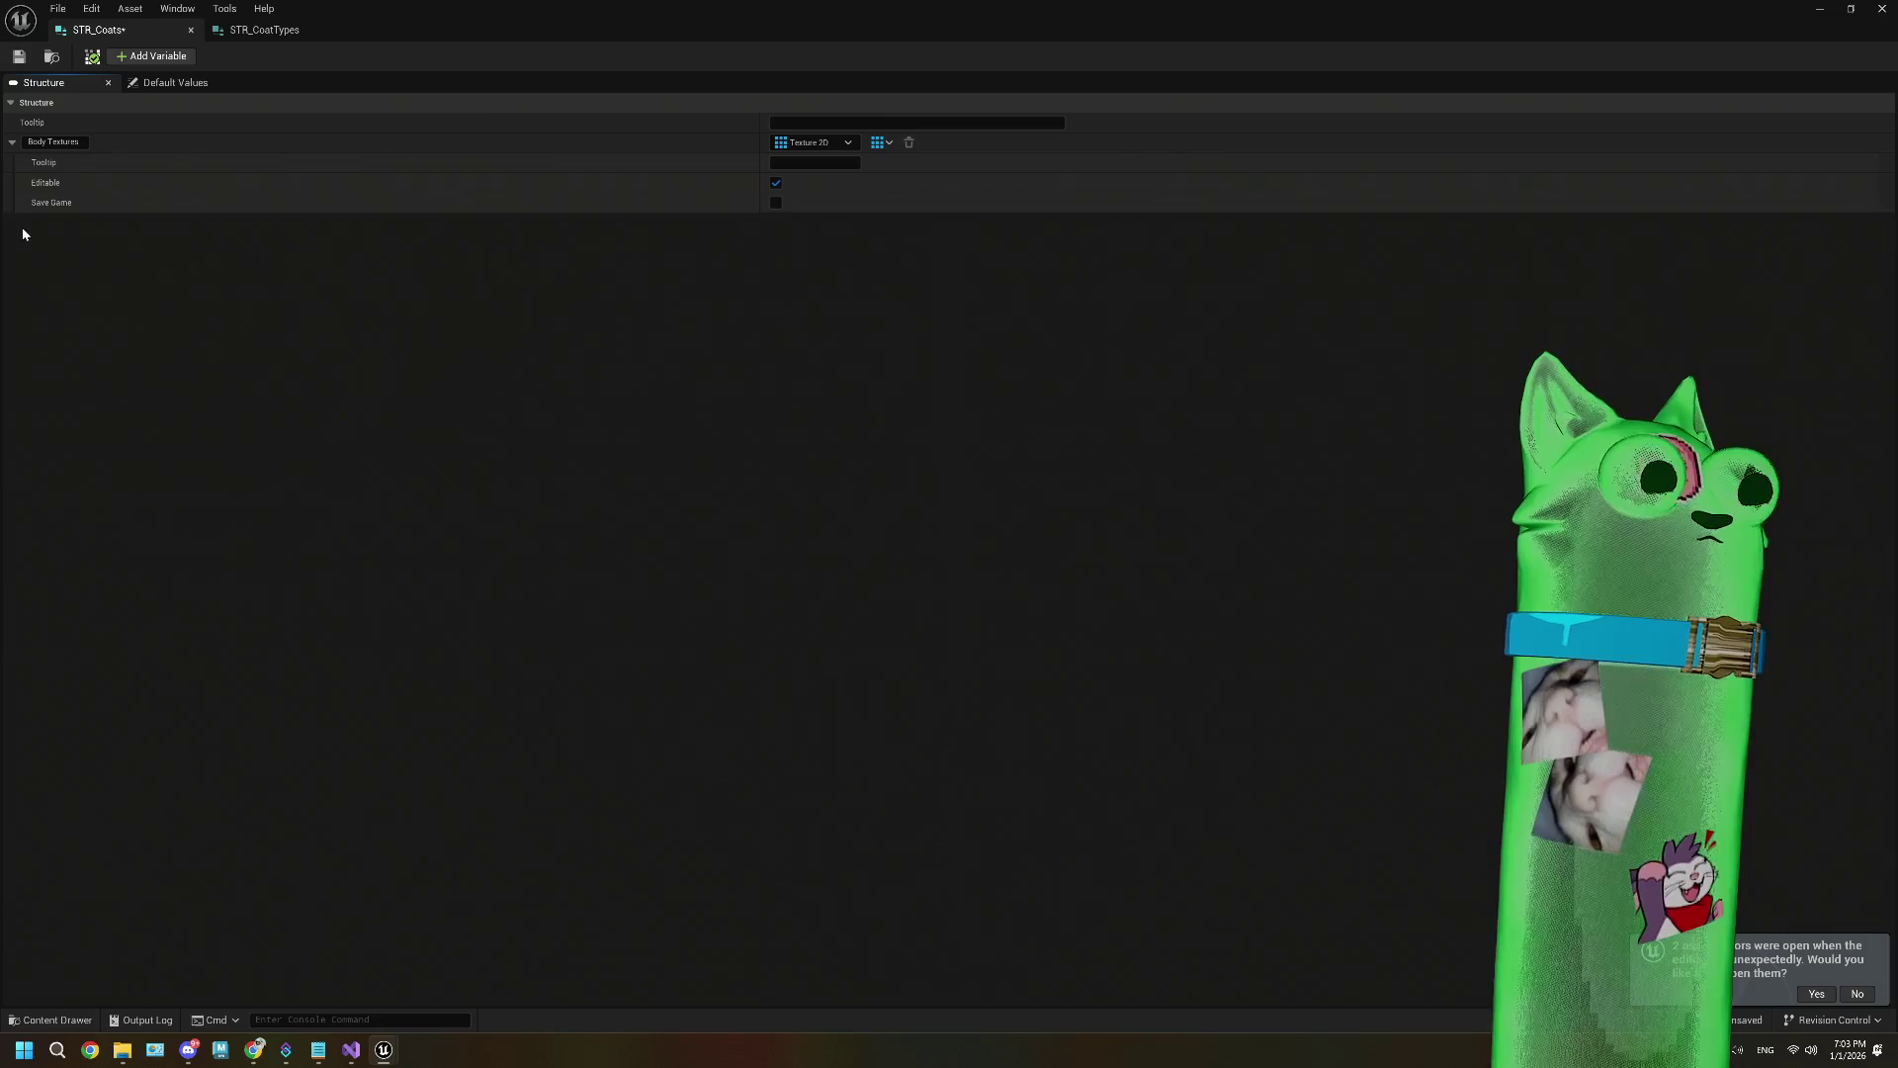
pyautogui.click(12, 141)
pyautogui.click(19, 56)
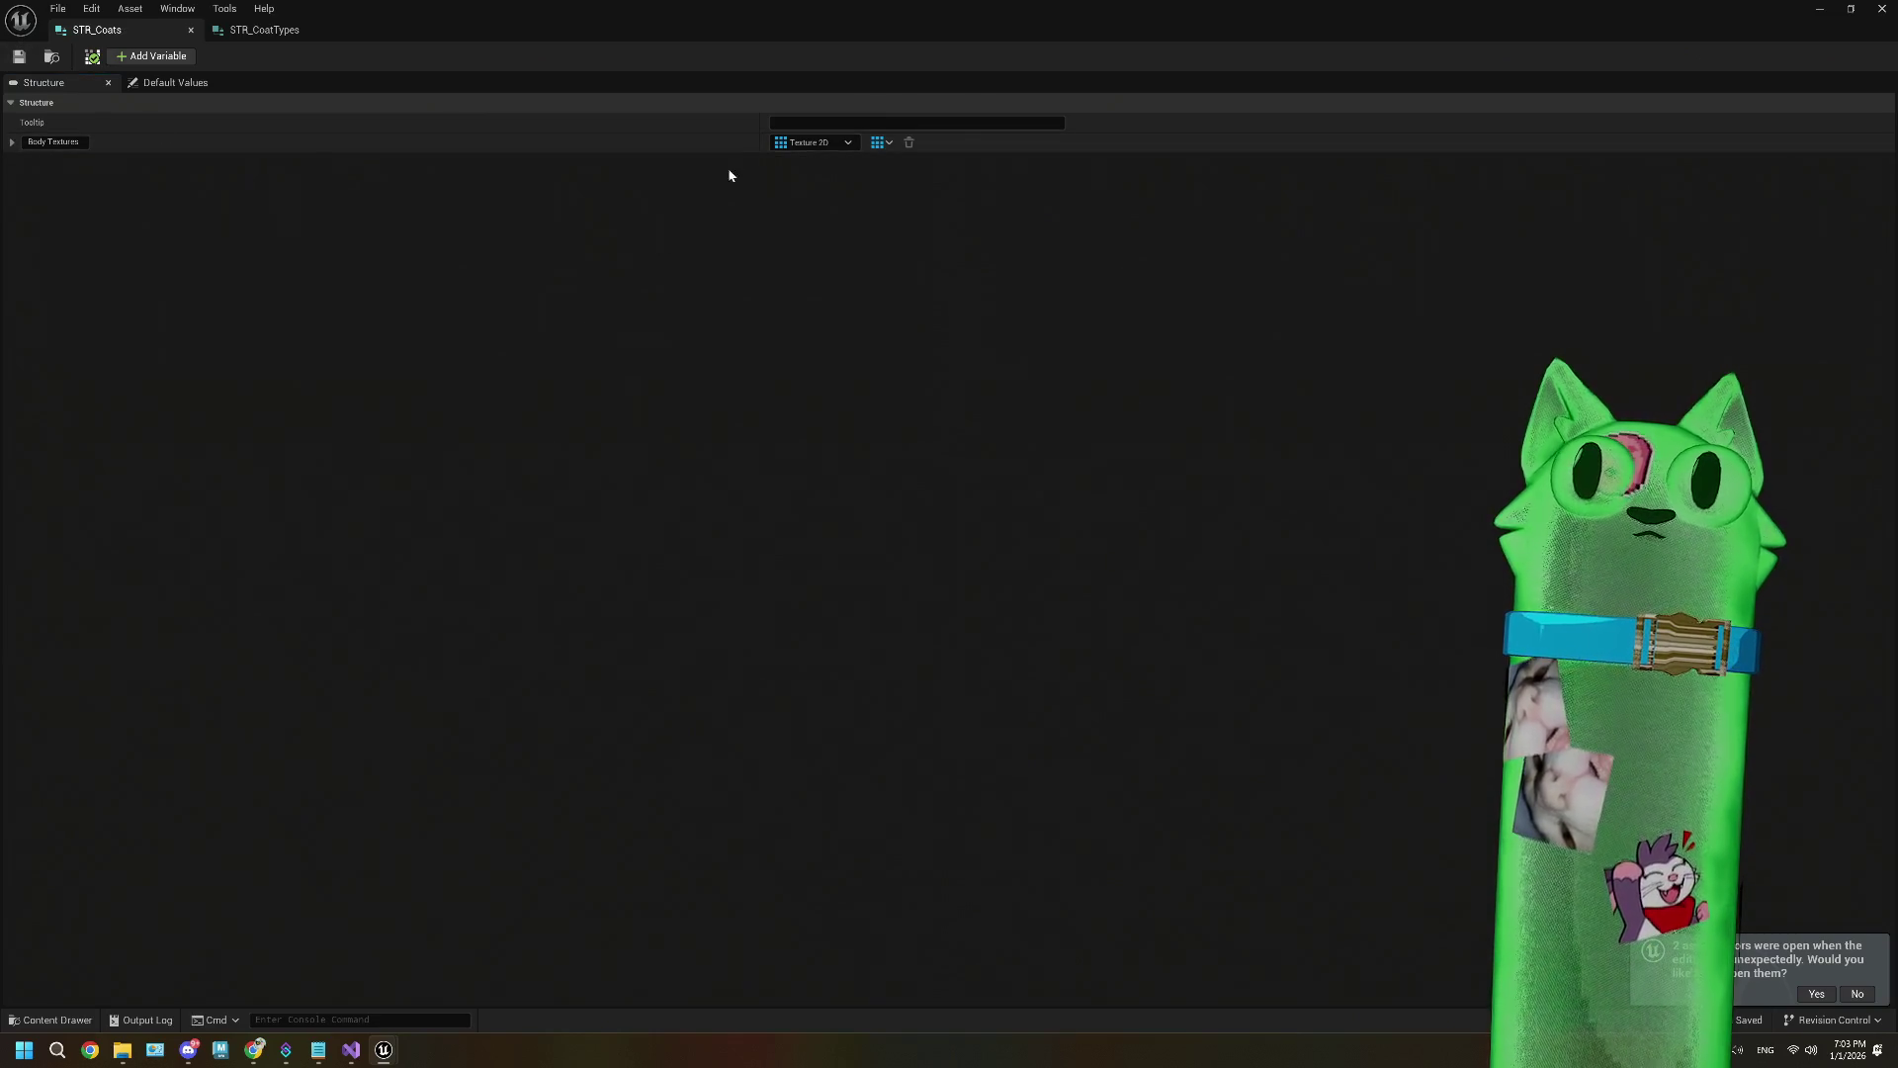
# Step: Narrow the name column, compare with STR_CoatTypes, then minimize the structure editor
pyautogui.moveTo(761, 131); pyautogui.dragTo(415, 142)
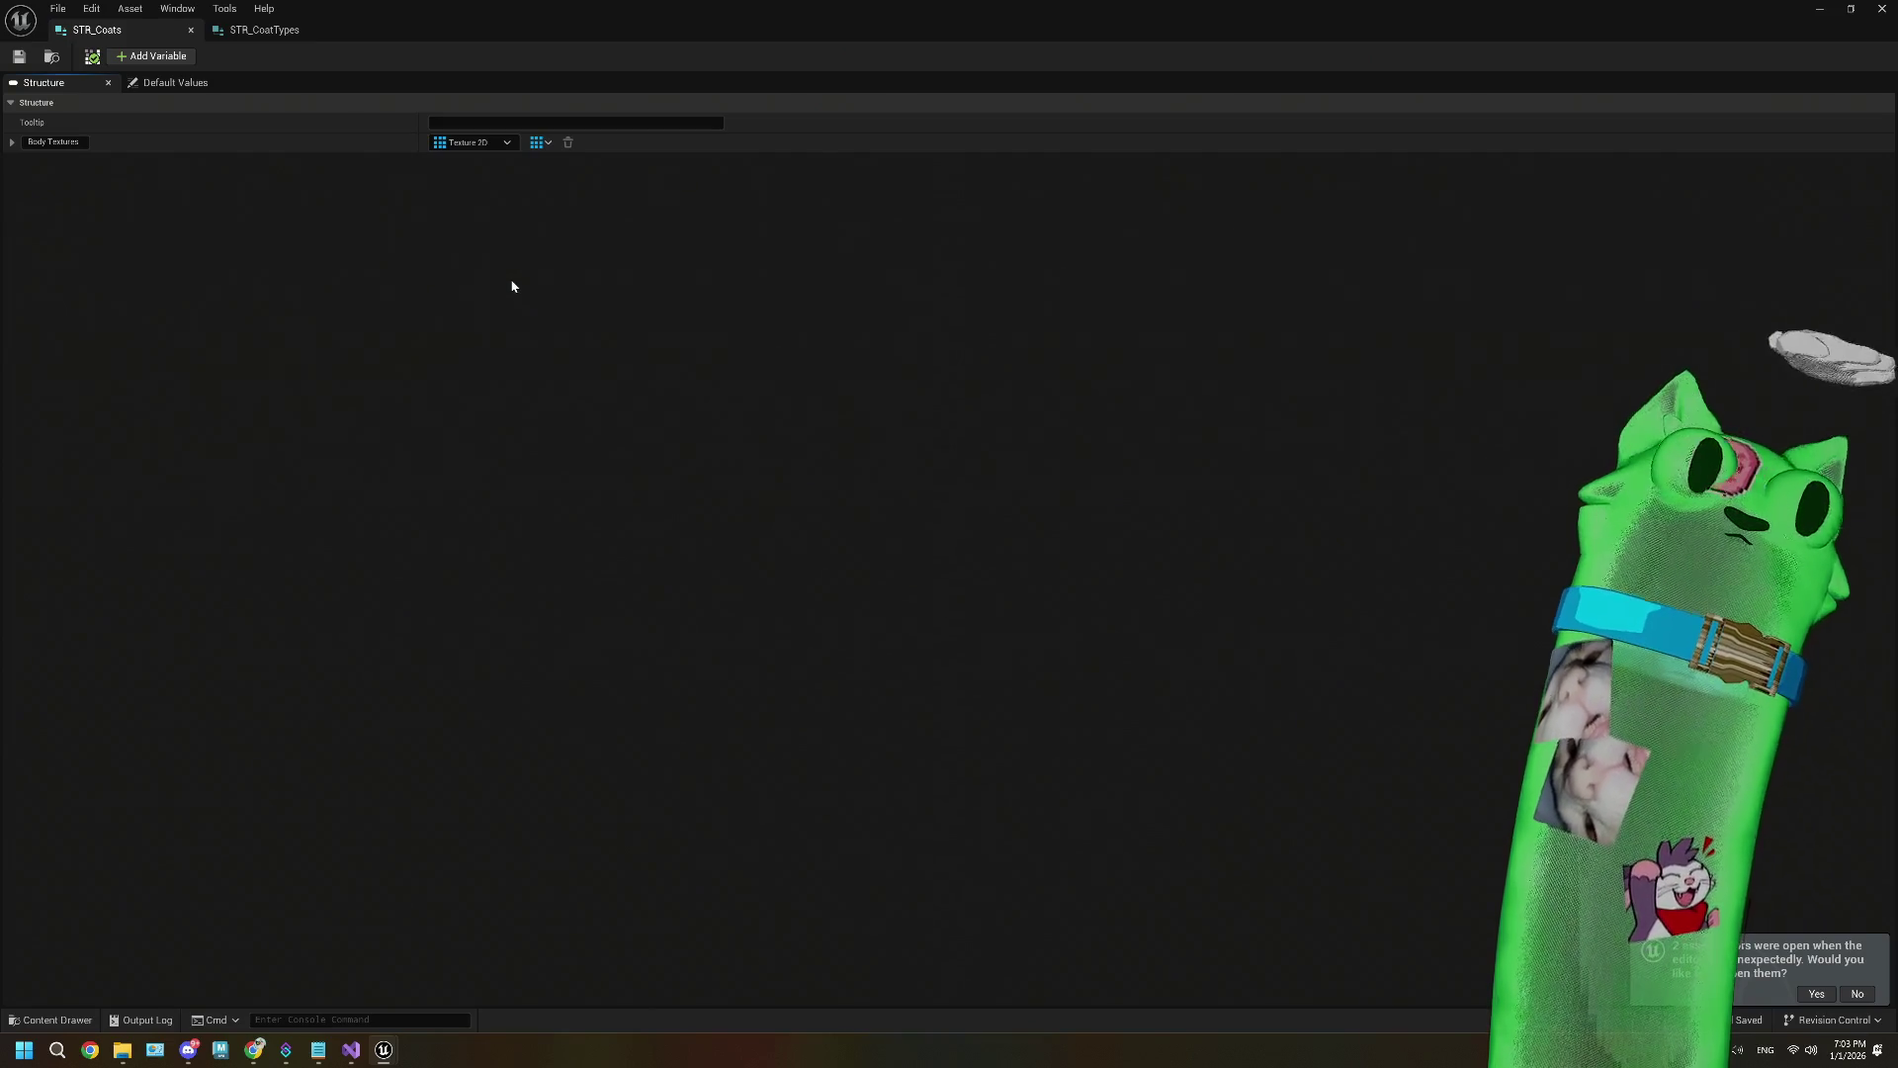
pyautogui.click(263, 30)
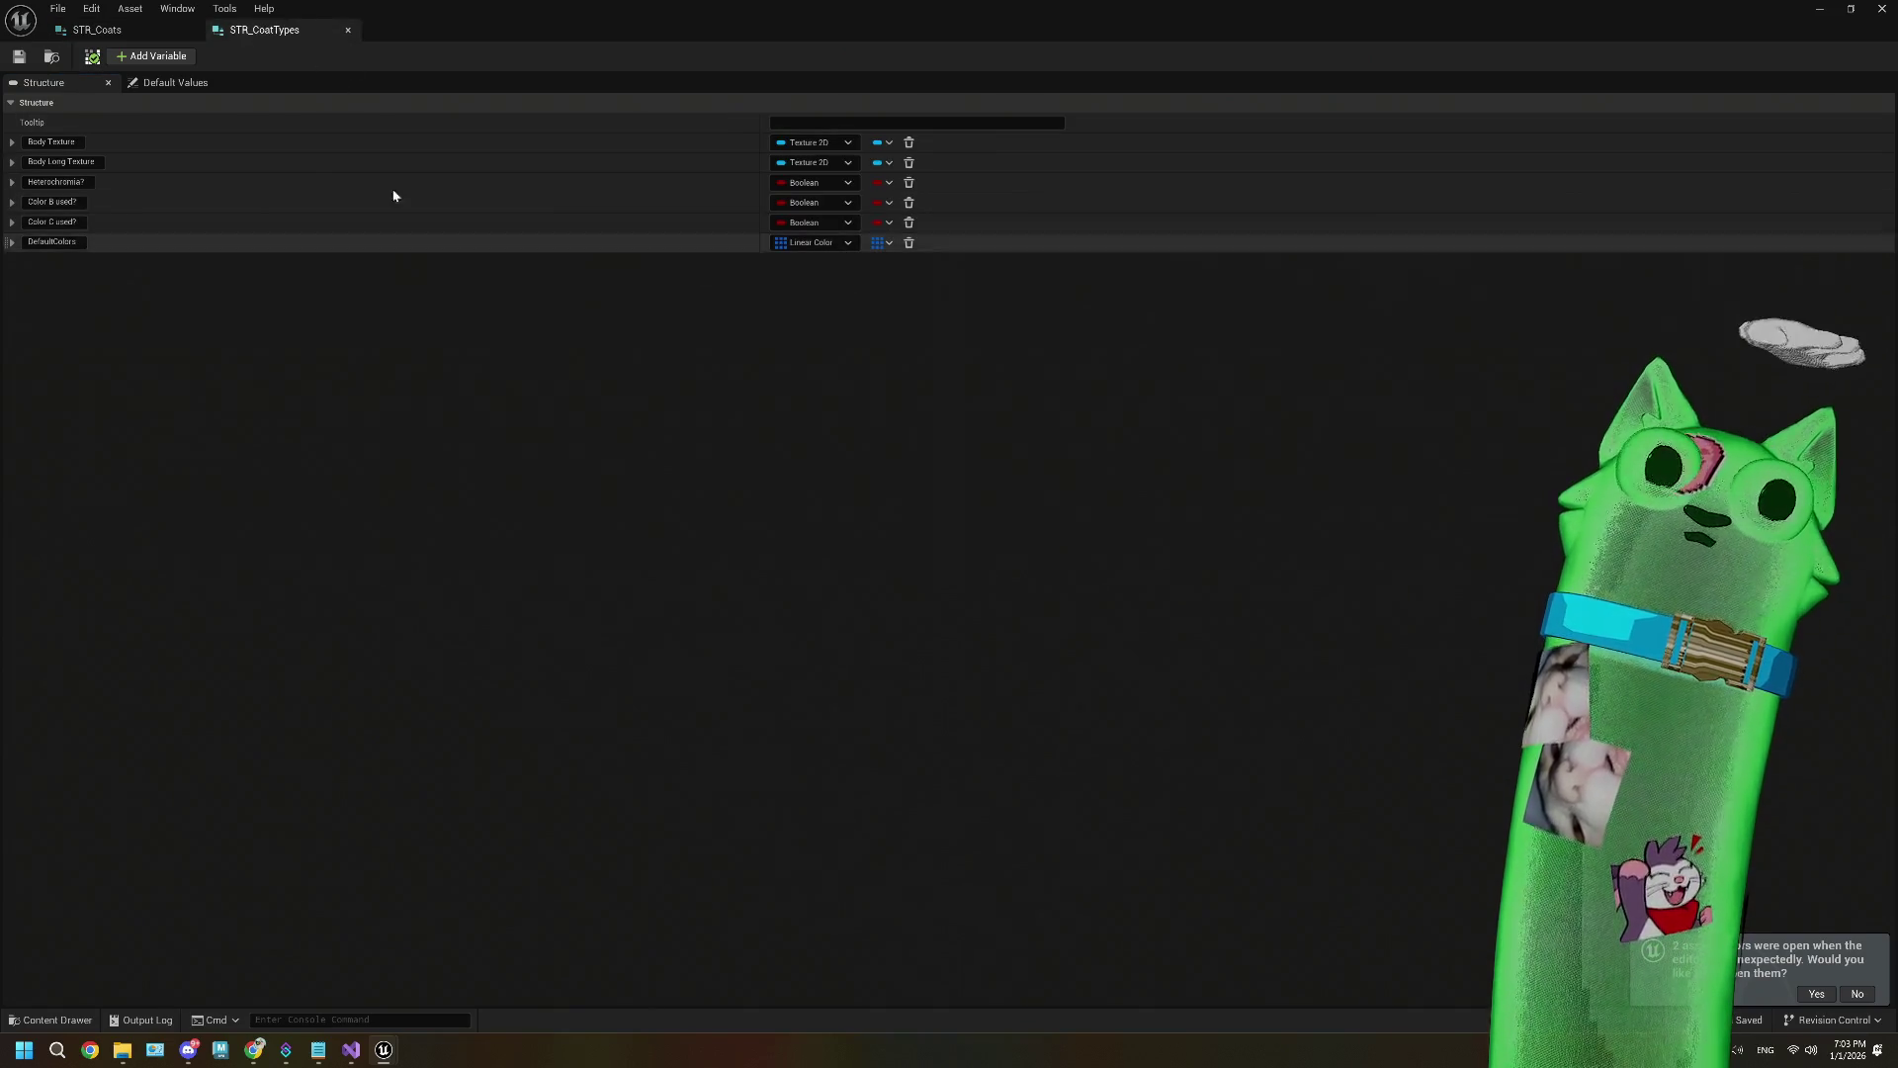
pyautogui.click(97, 30)
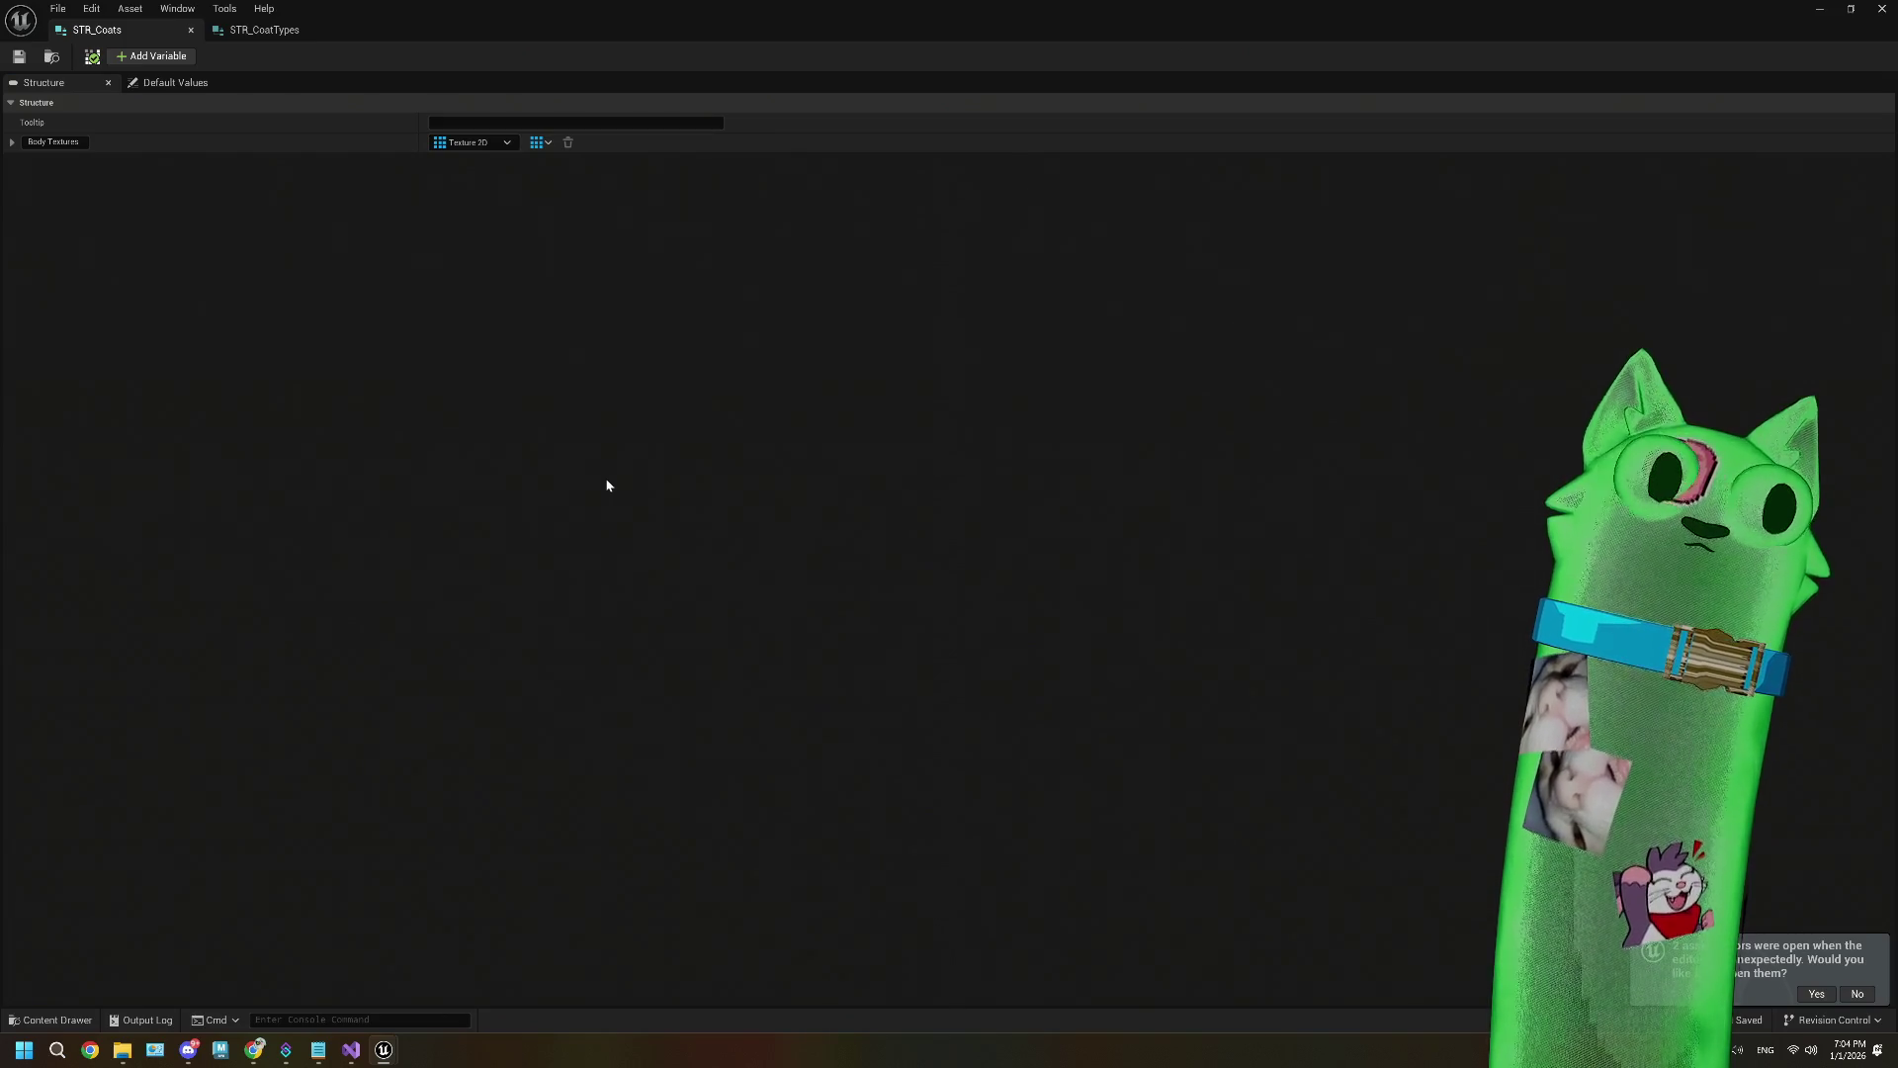
pyautogui.click(1817, 10)
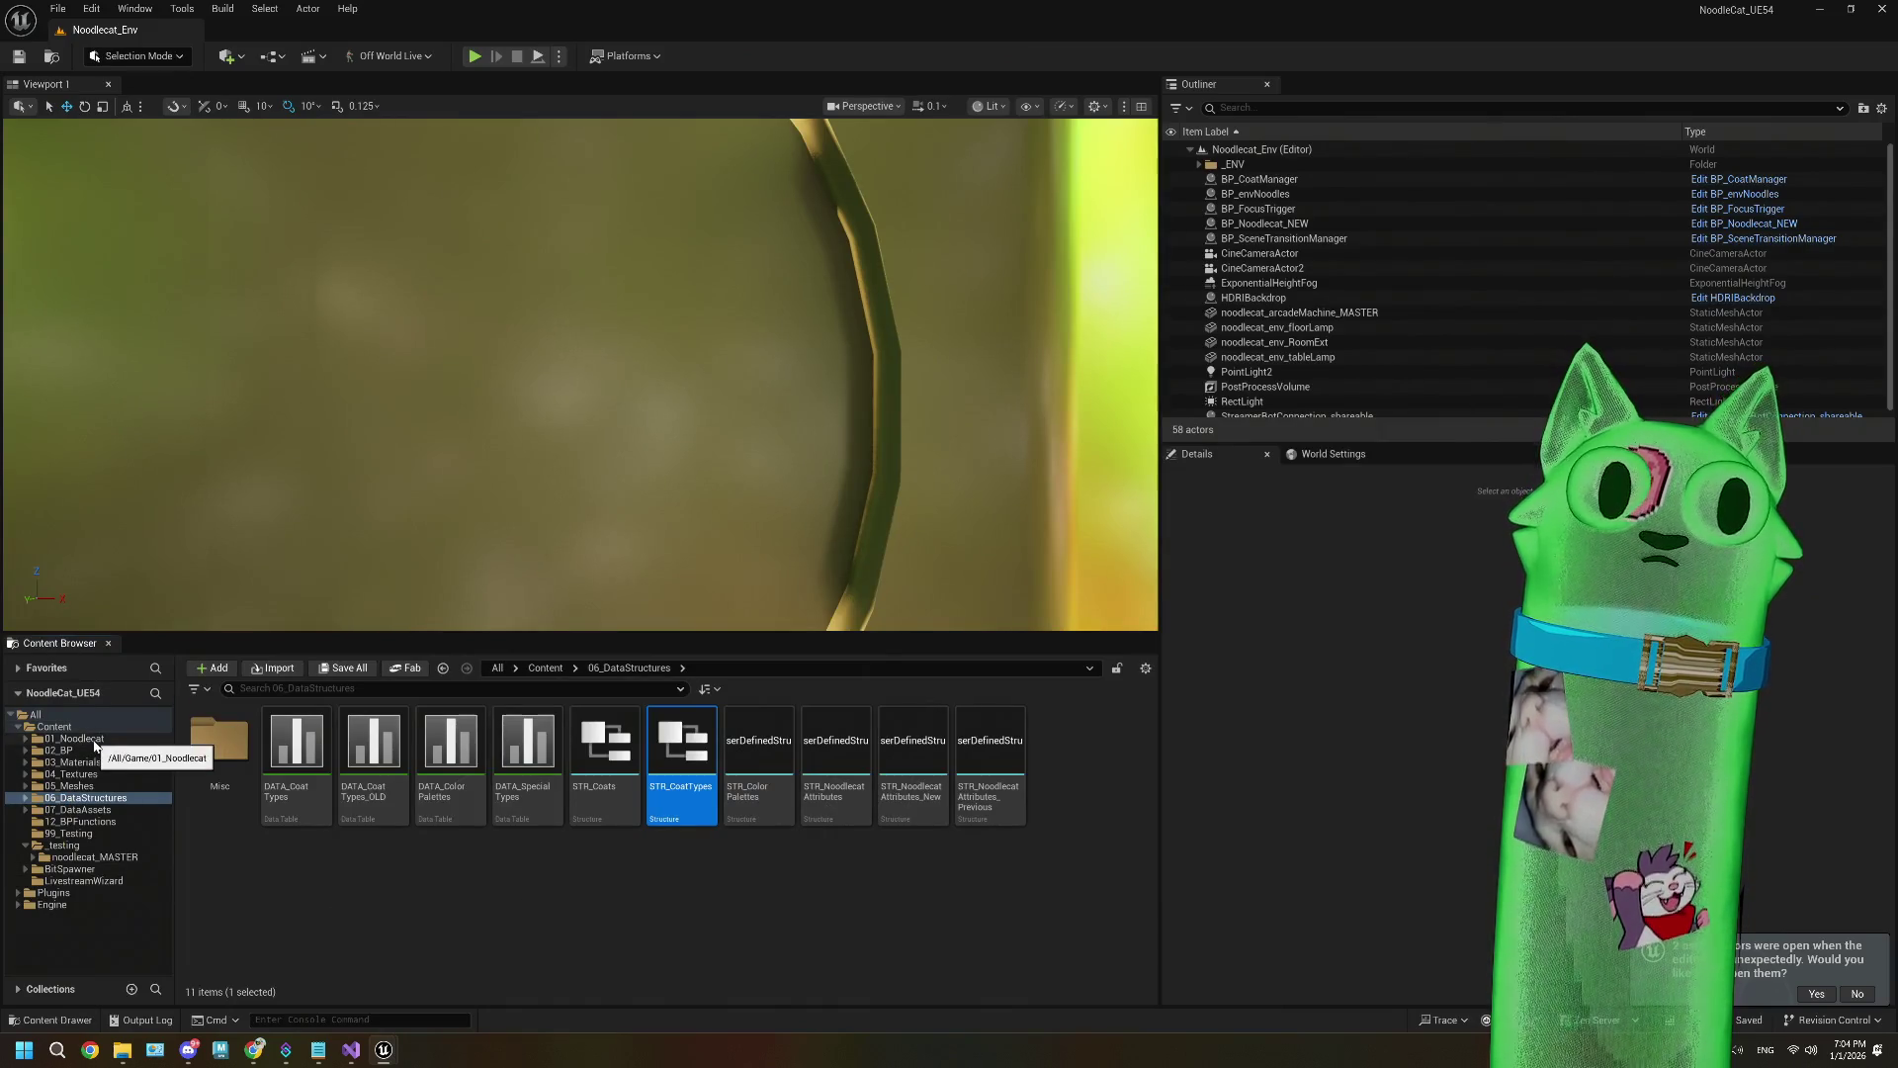
# Step: Open the noodlecat_Long_MASTER skeletal mesh from the noodlecat_MASTER folder and frame the model
pyautogui.click(89, 858)
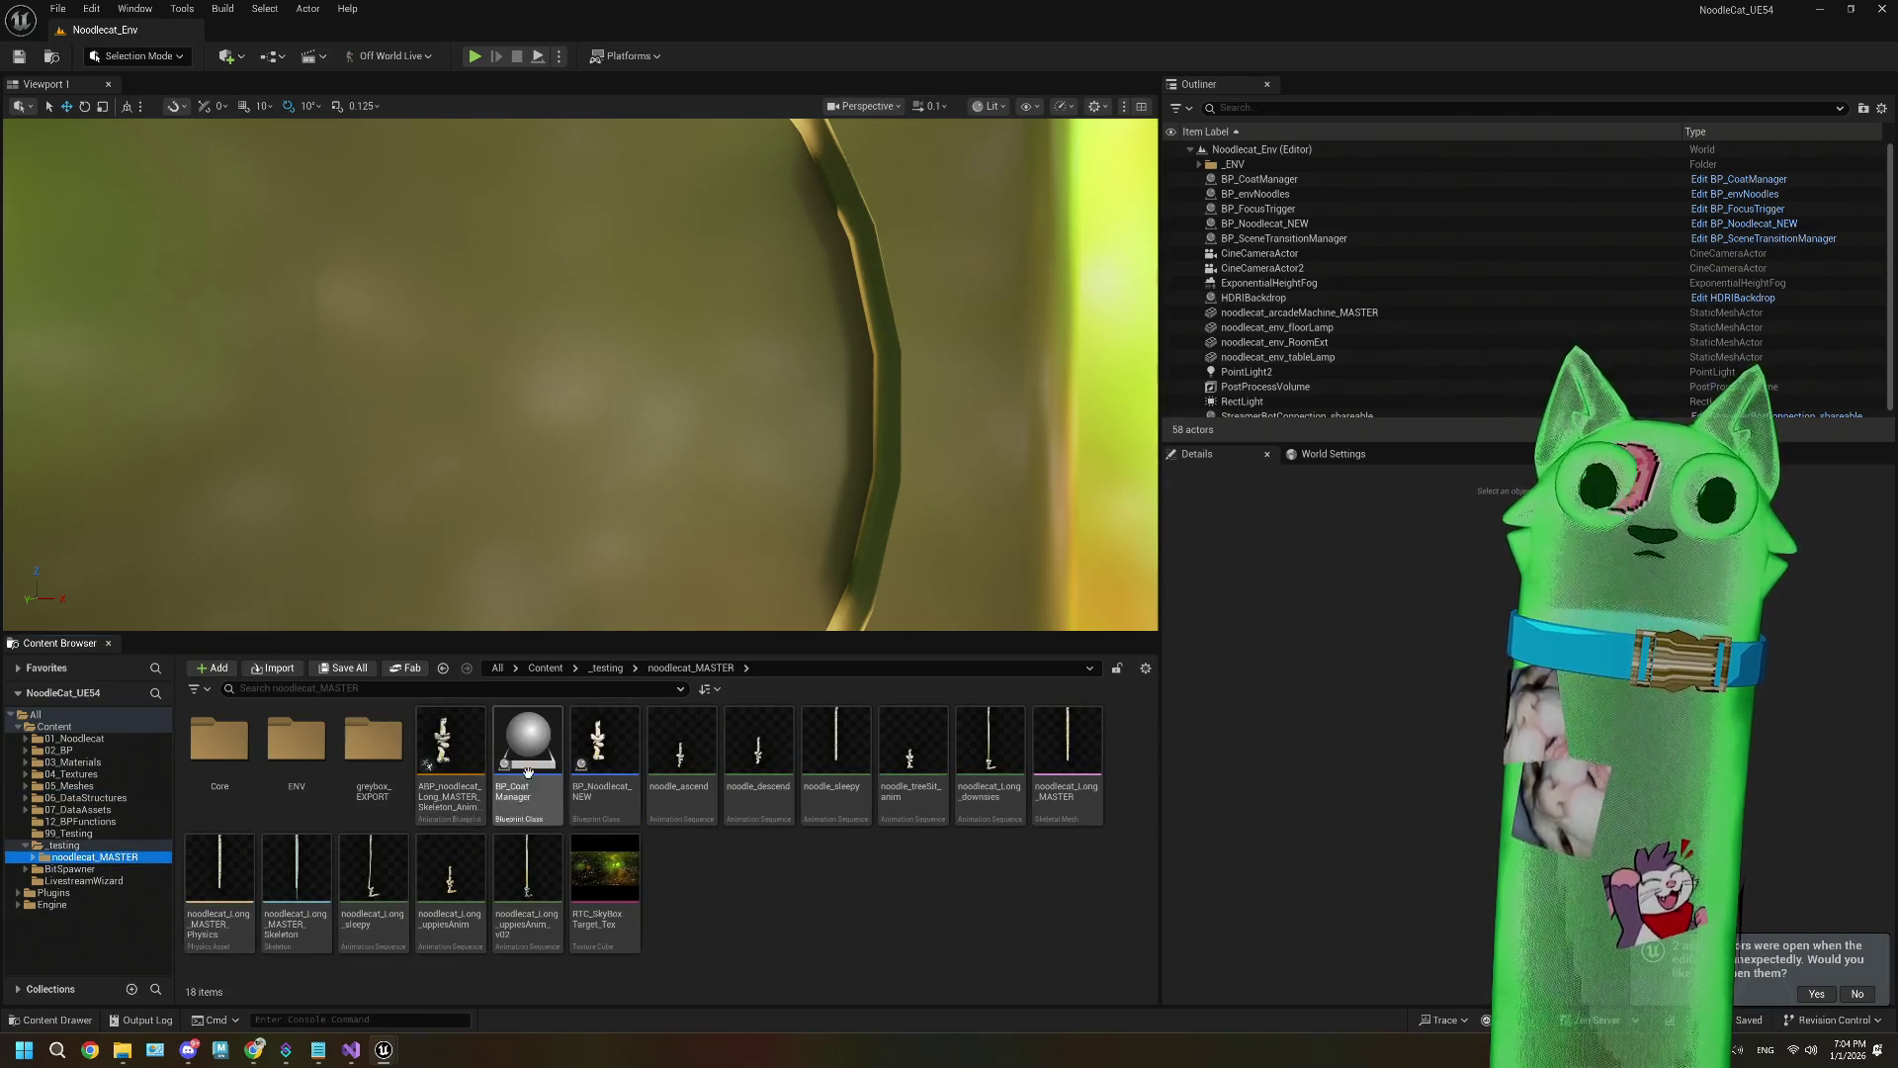
pyautogui.doubleClick(1068, 746)
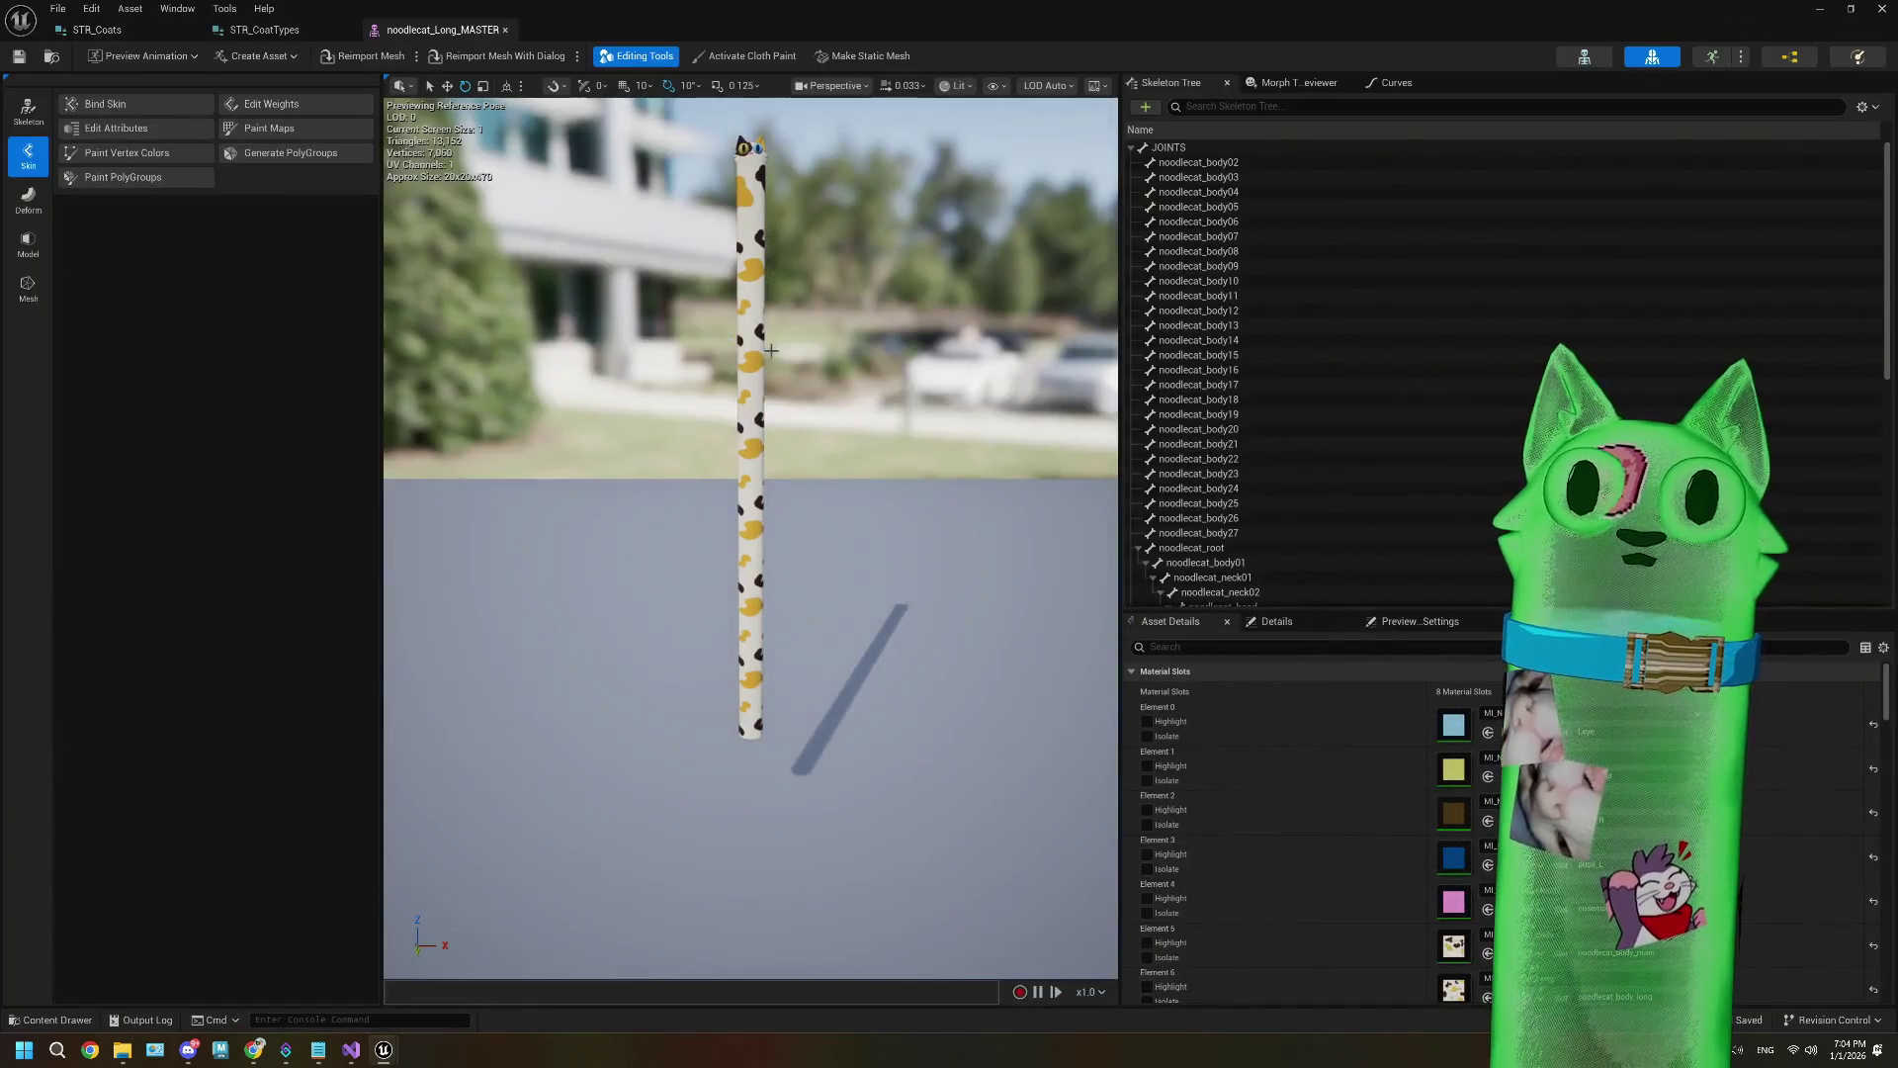
pyautogui.moveTo(771, 350); pyautogui.dragTo(795, 187)
# Step: Enlarge Asset Details to show all eight material slots, check STR_CoatTypes, then return to the level editor
pyautogui.moveTo(1348, 610); pyautogui.dragTo(1348, 259)
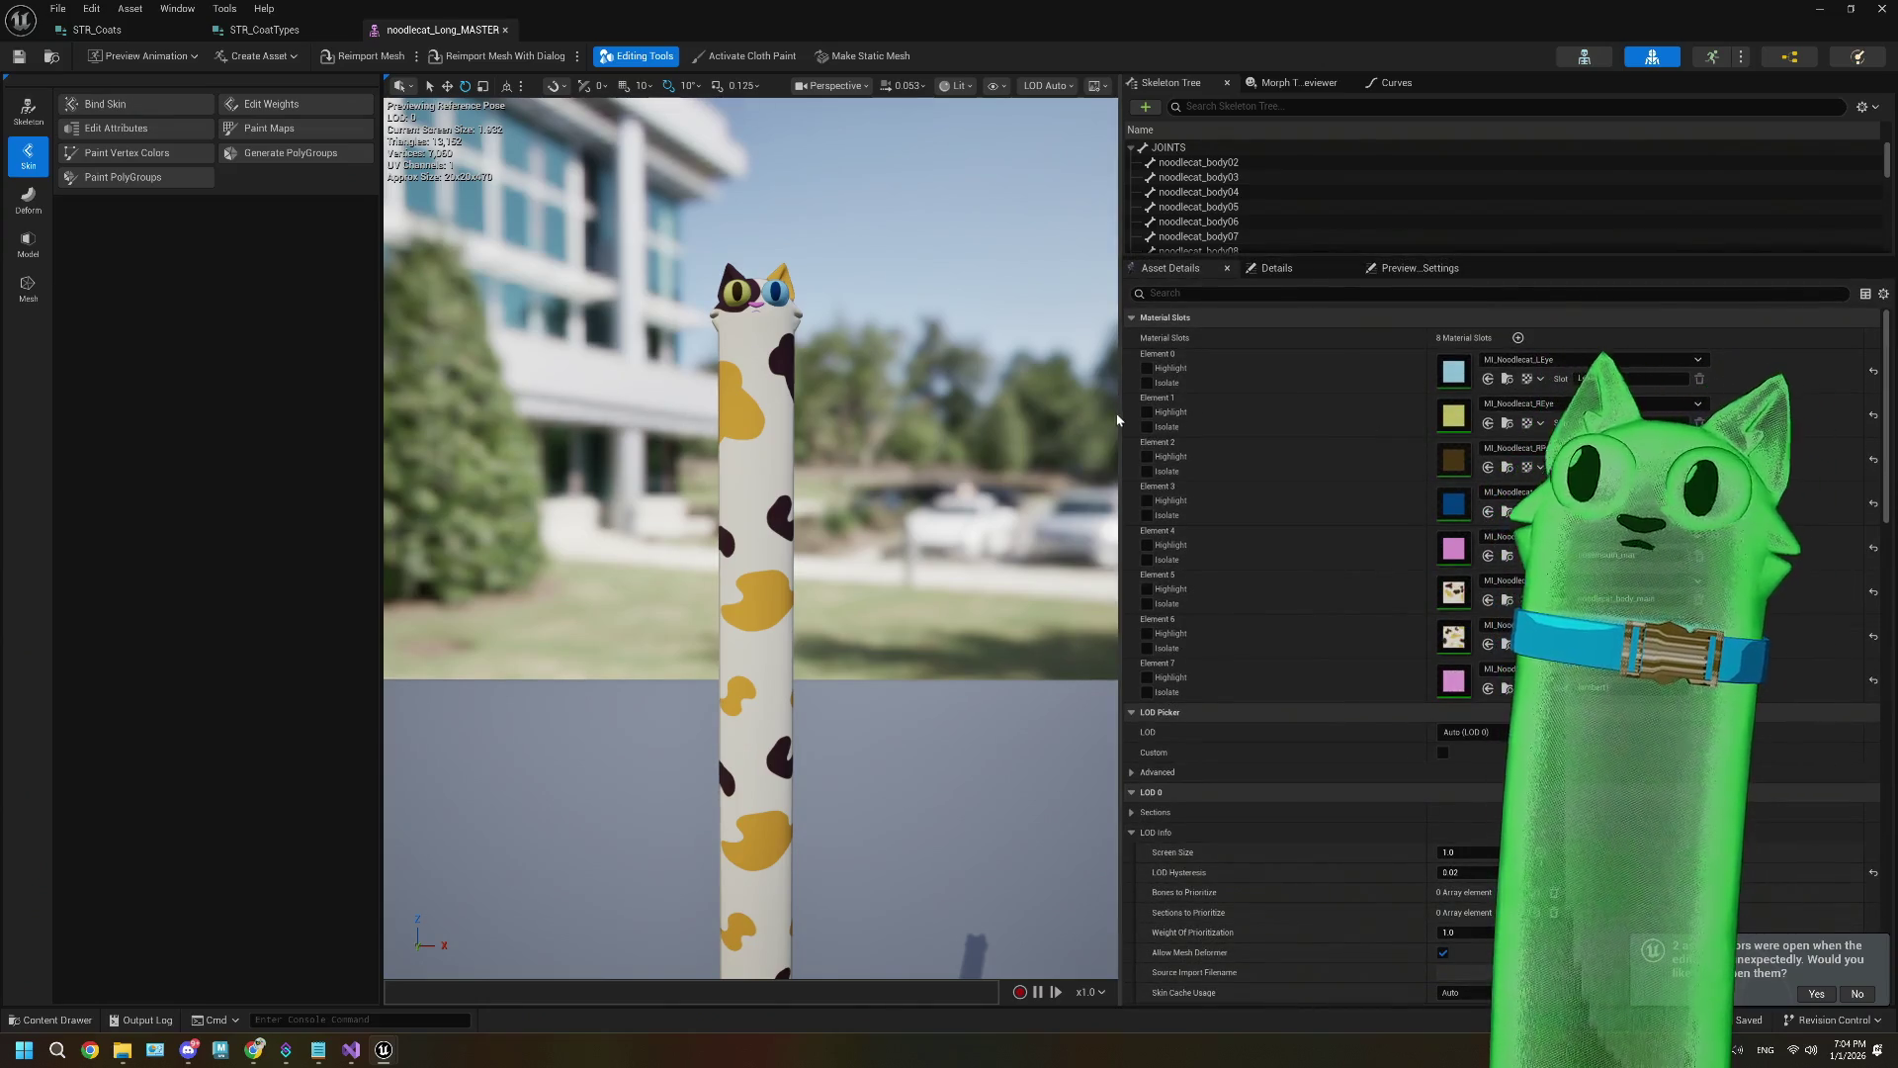
pyautogui.moveTo(1120, 418); pyautogui.dragTo(892, 419)
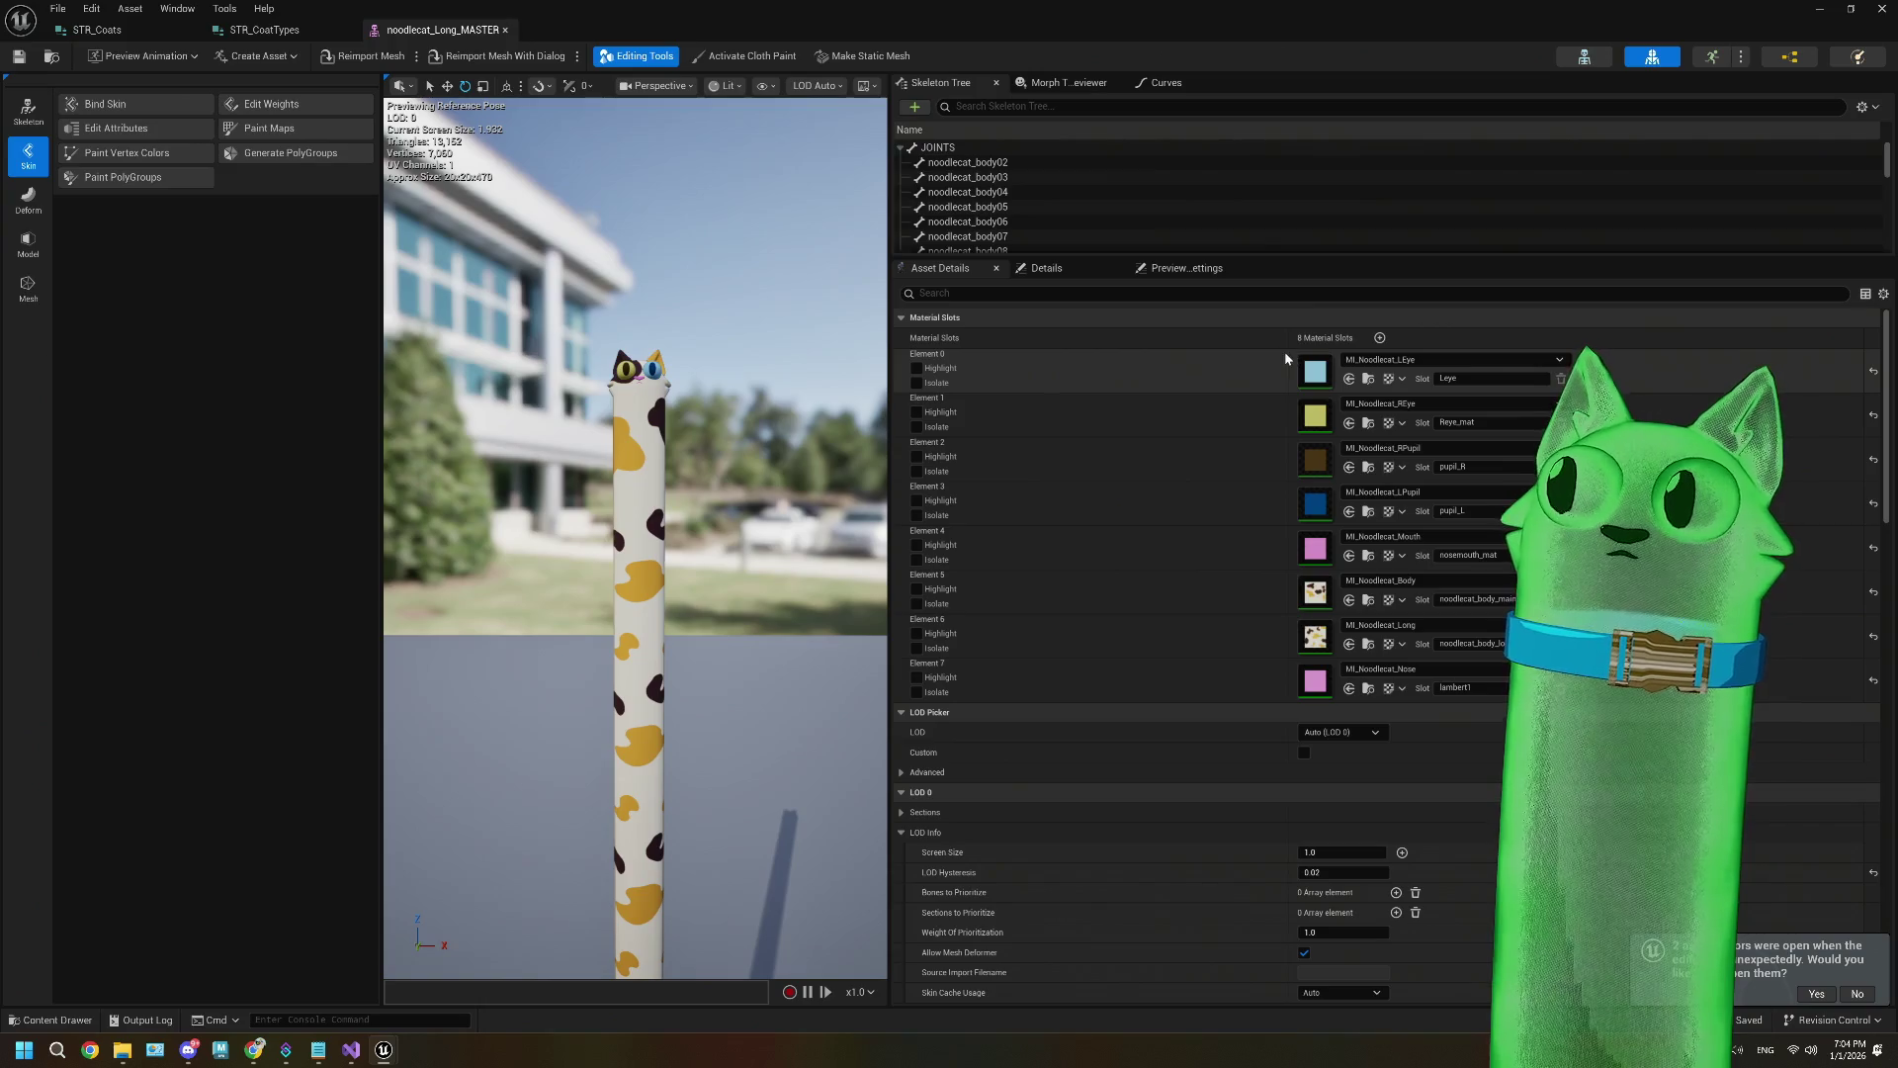
pyautogui.moveTo(1290, 358); pyautogui.dragTo(1050, 358)
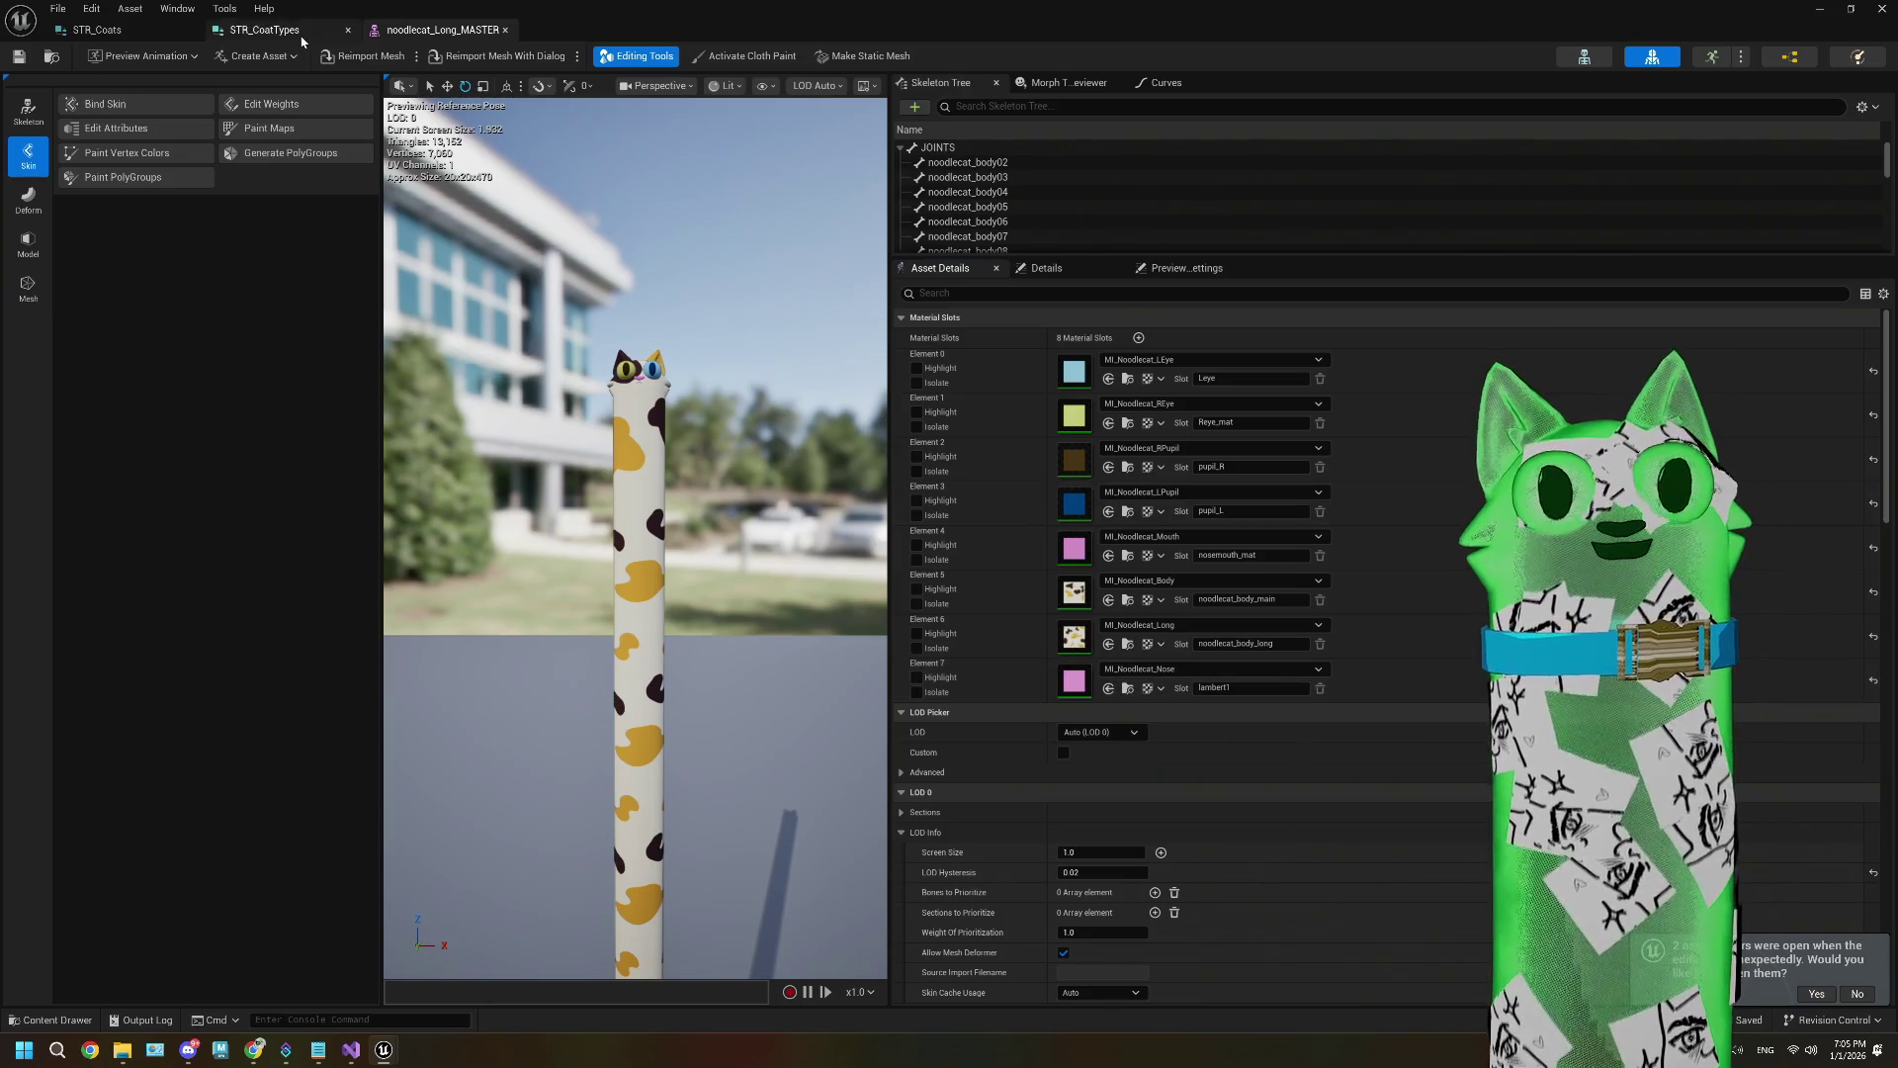
pyautogui.click(300, 32)
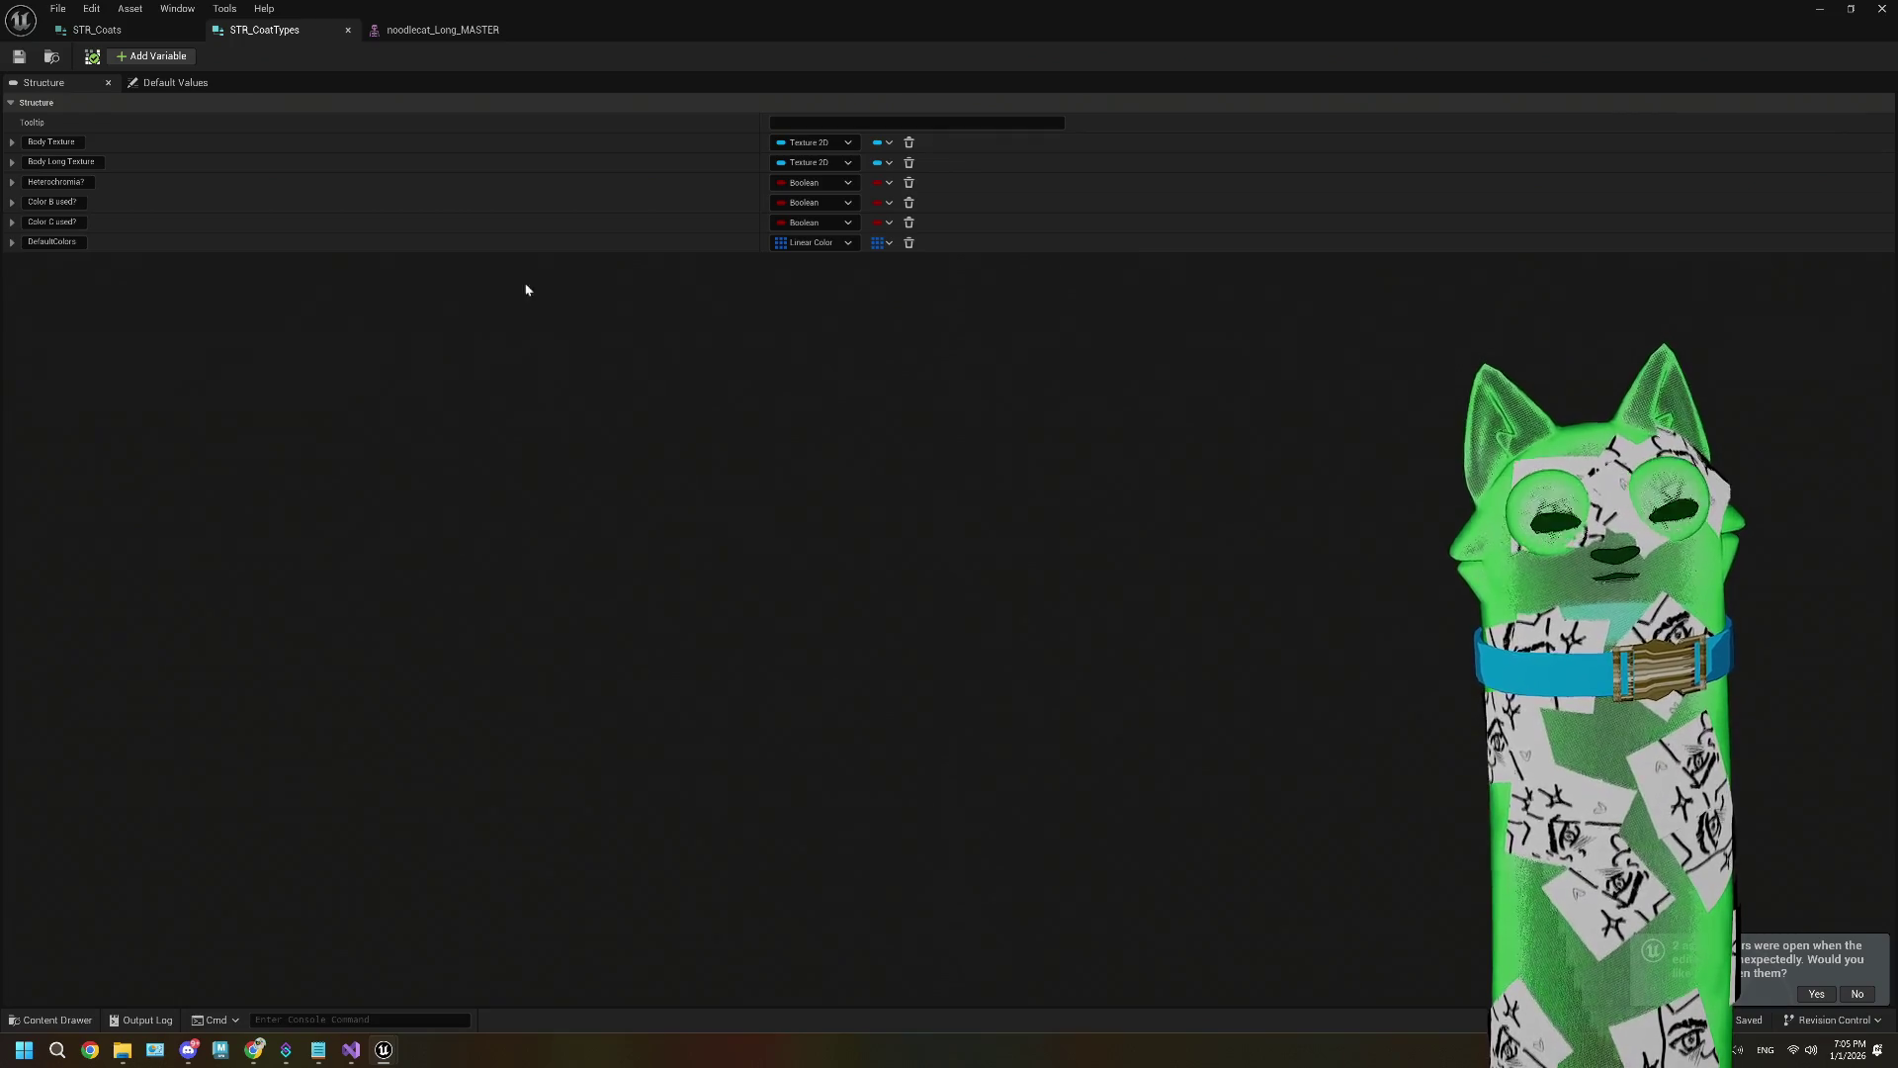
pyautogui.click(422, 27)
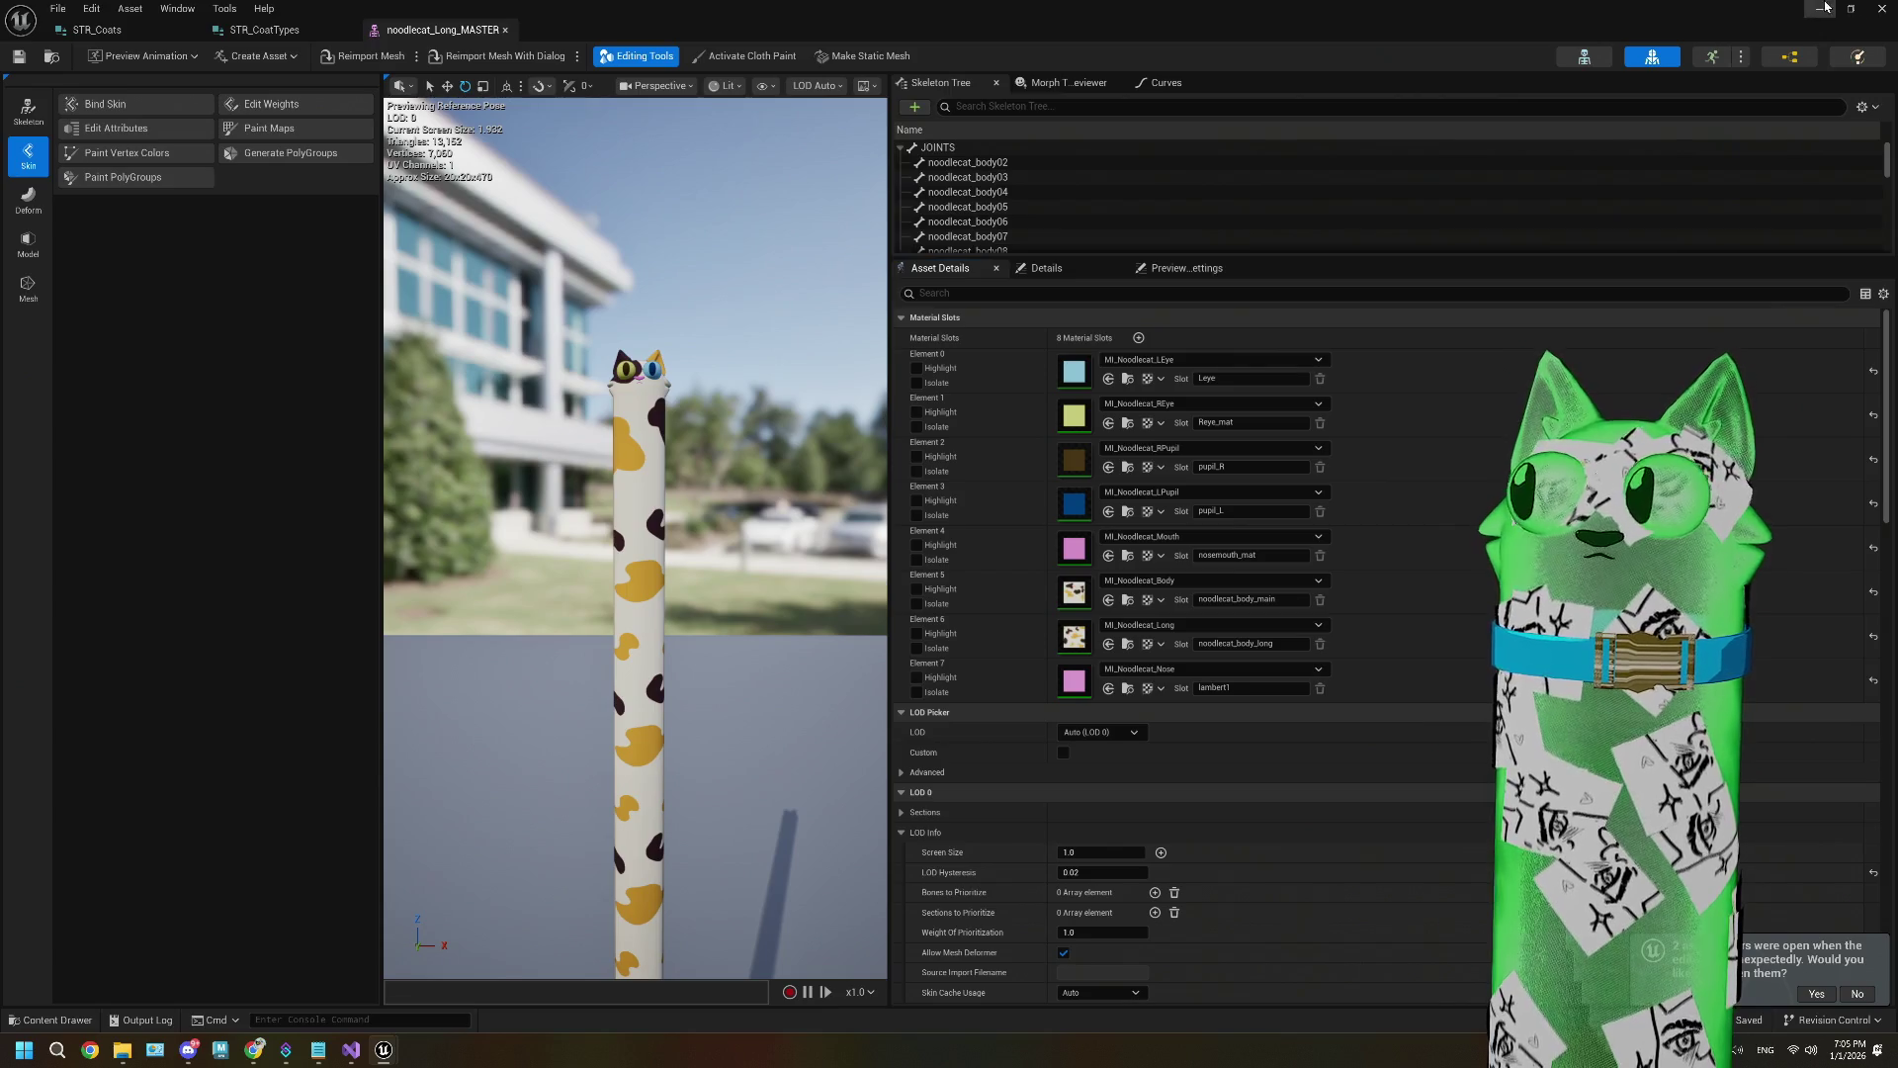
pyautogui.hotkey('alt', 'Tab')
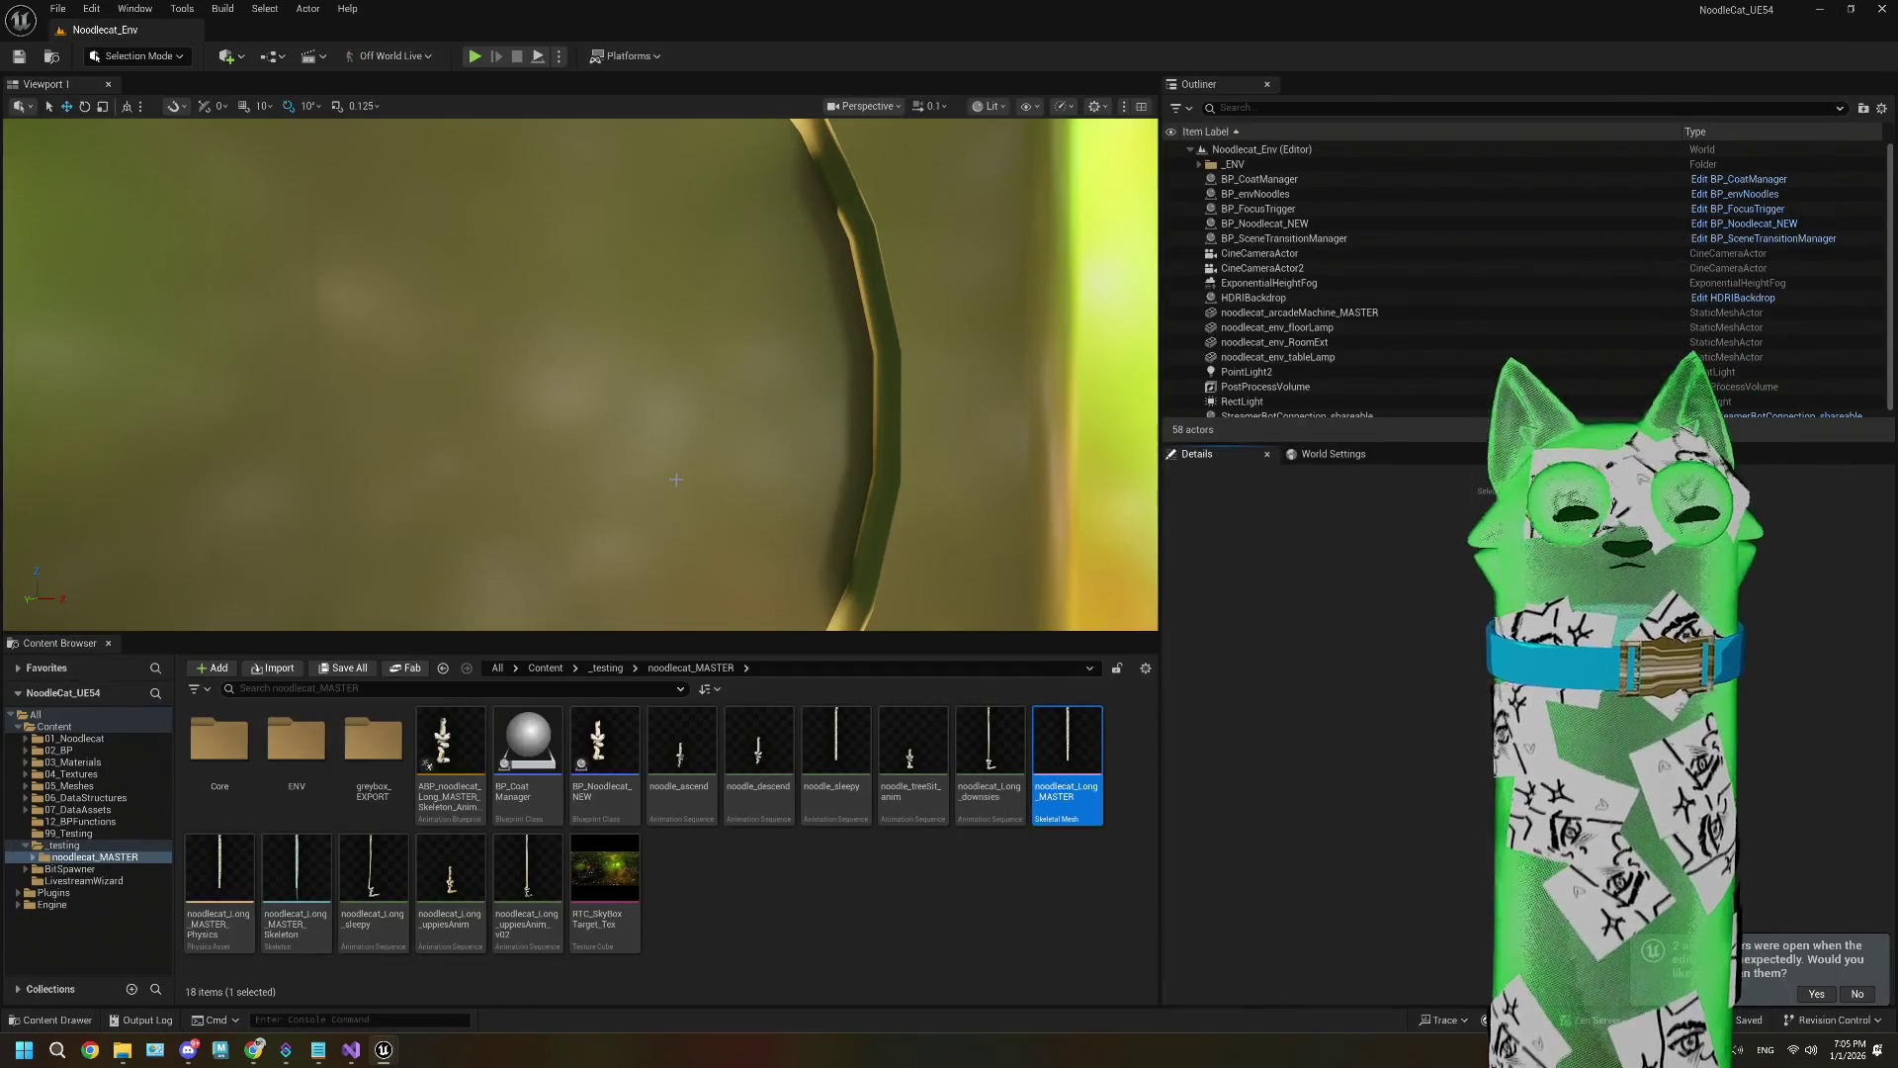
# Step: Frame the whole room in the viewport, deselect the mesh, and show the 06_DataStructures folder
pyautogui.scroll(-5, 705, 319)
pyautogui.moveTo(705, 320)
pyautogui.mouseDown()
pyautogui.moveTo(797, 284)
pyautogui.moveTo(814, 322)
pyautogui.moveTo(677, 478)
pyautogui.mouseUp()
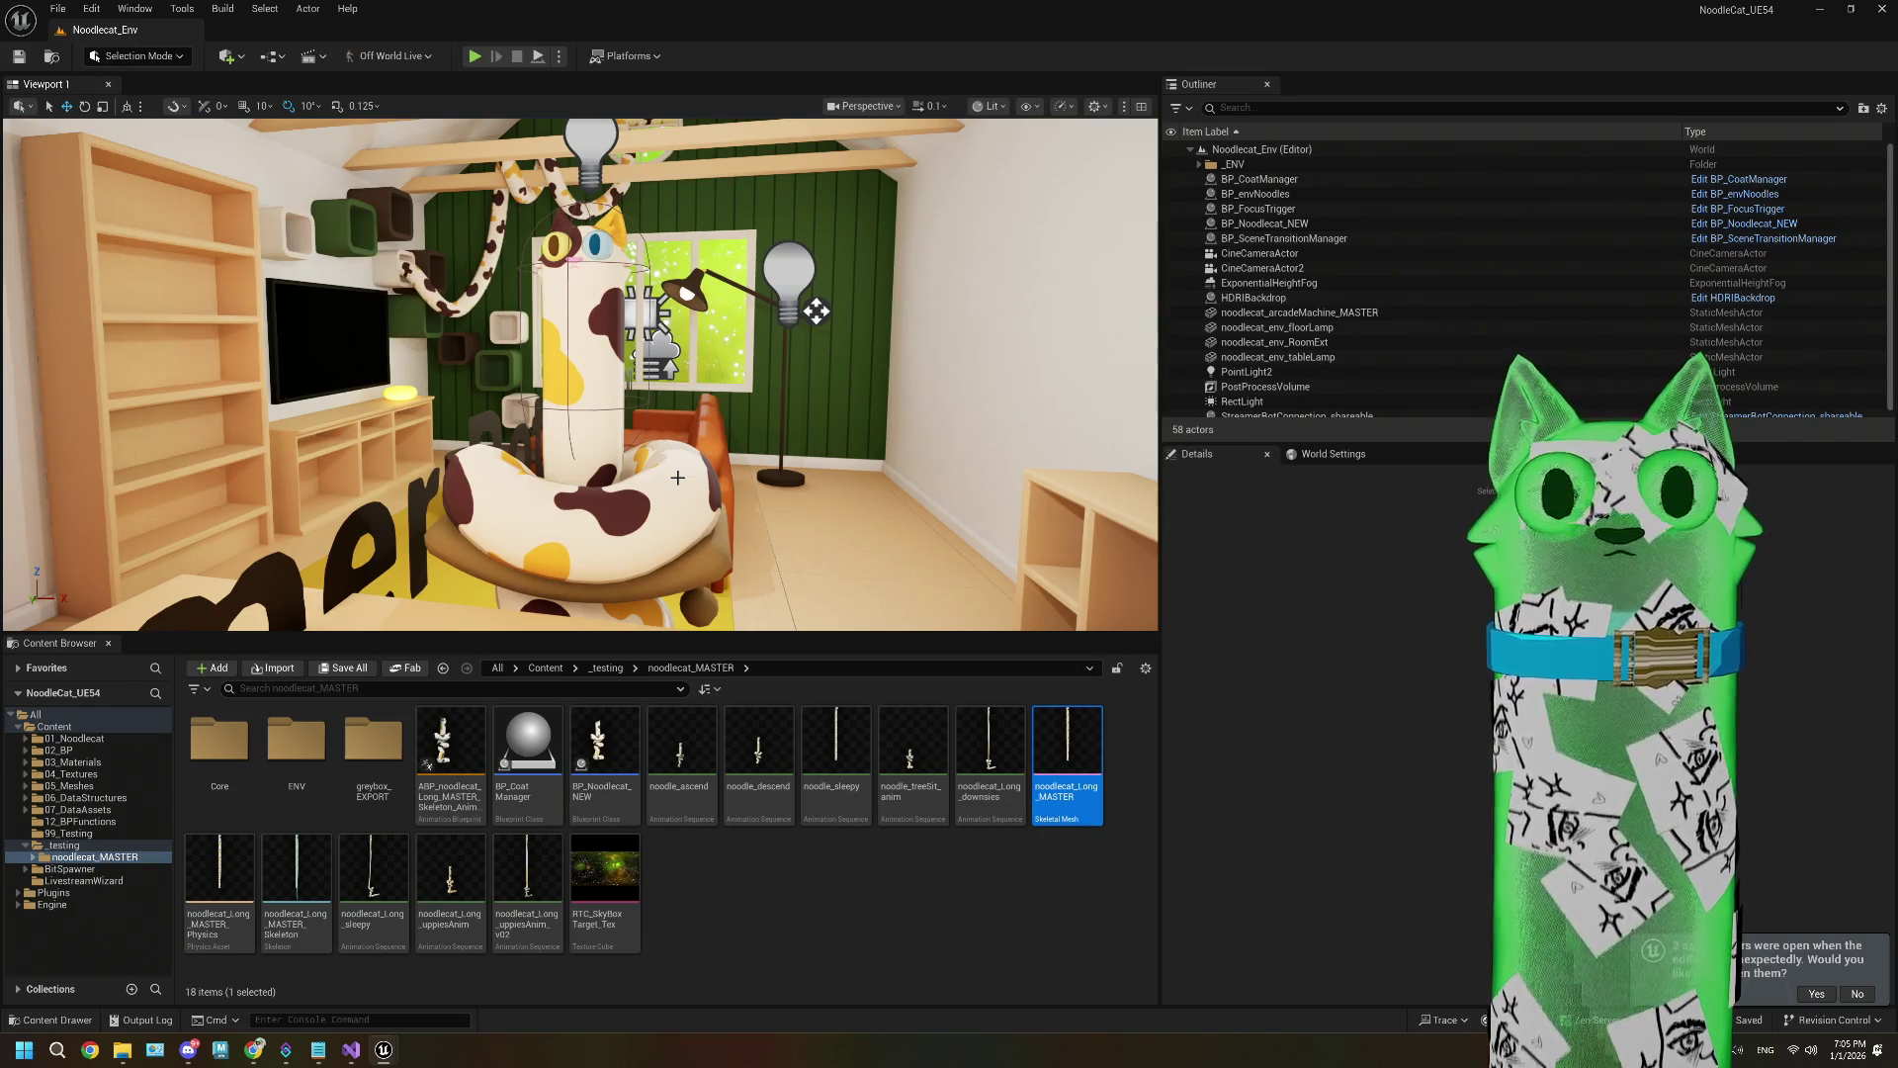
pyautogui.click(738, 878)
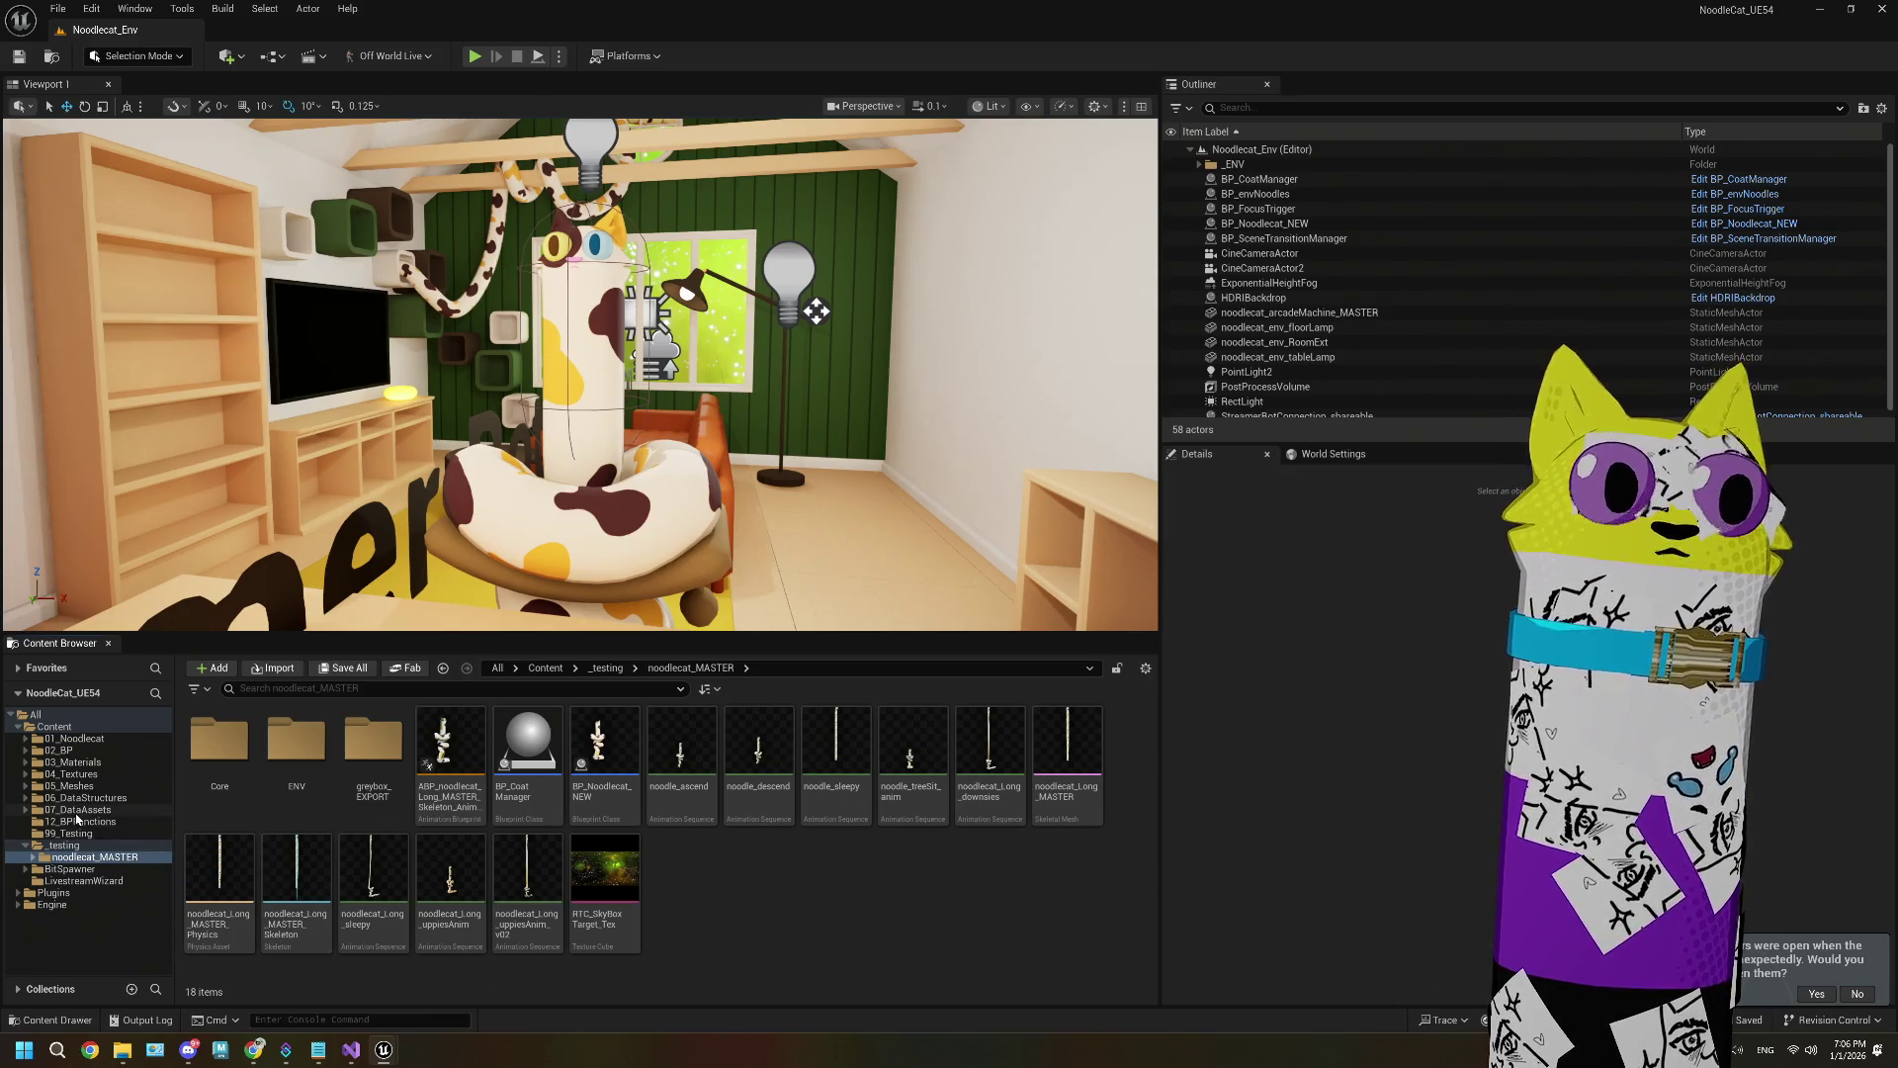
pyautogui.click(83, 798)
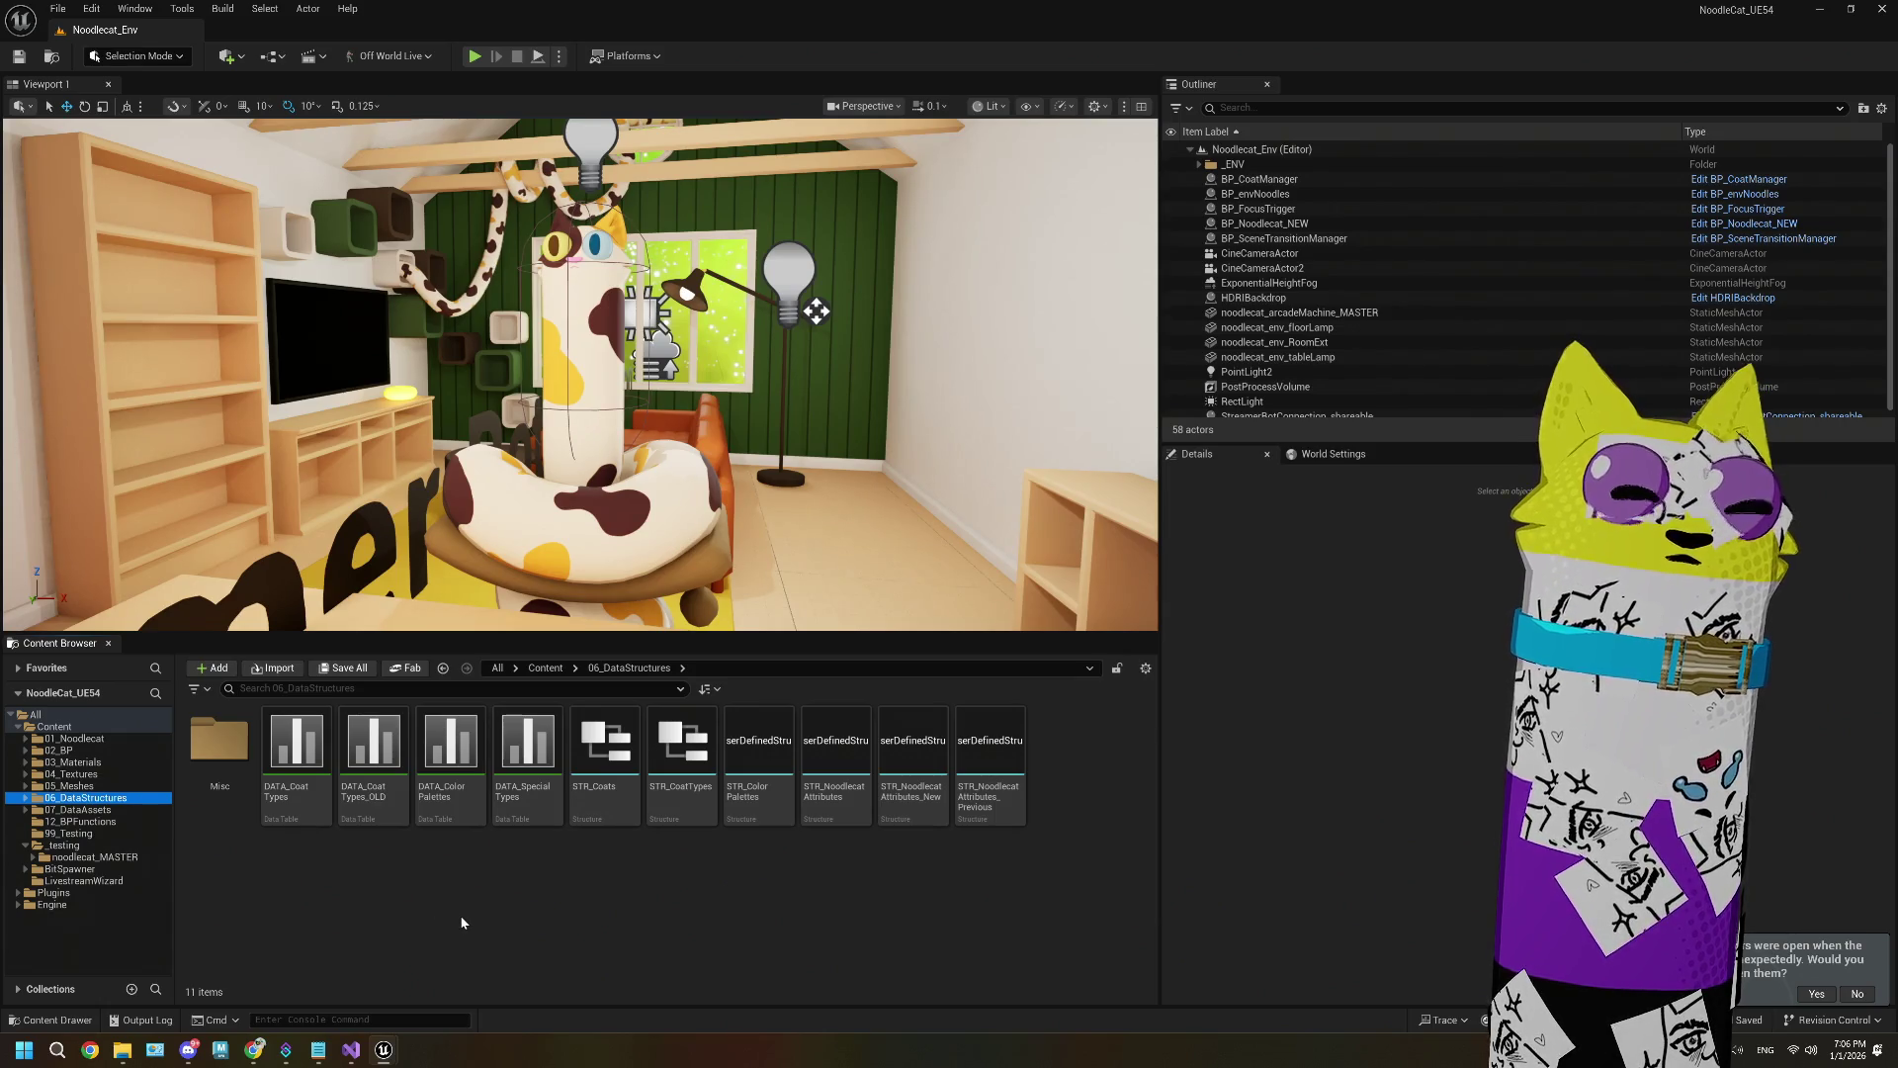
pyautogui.click(89, 810)
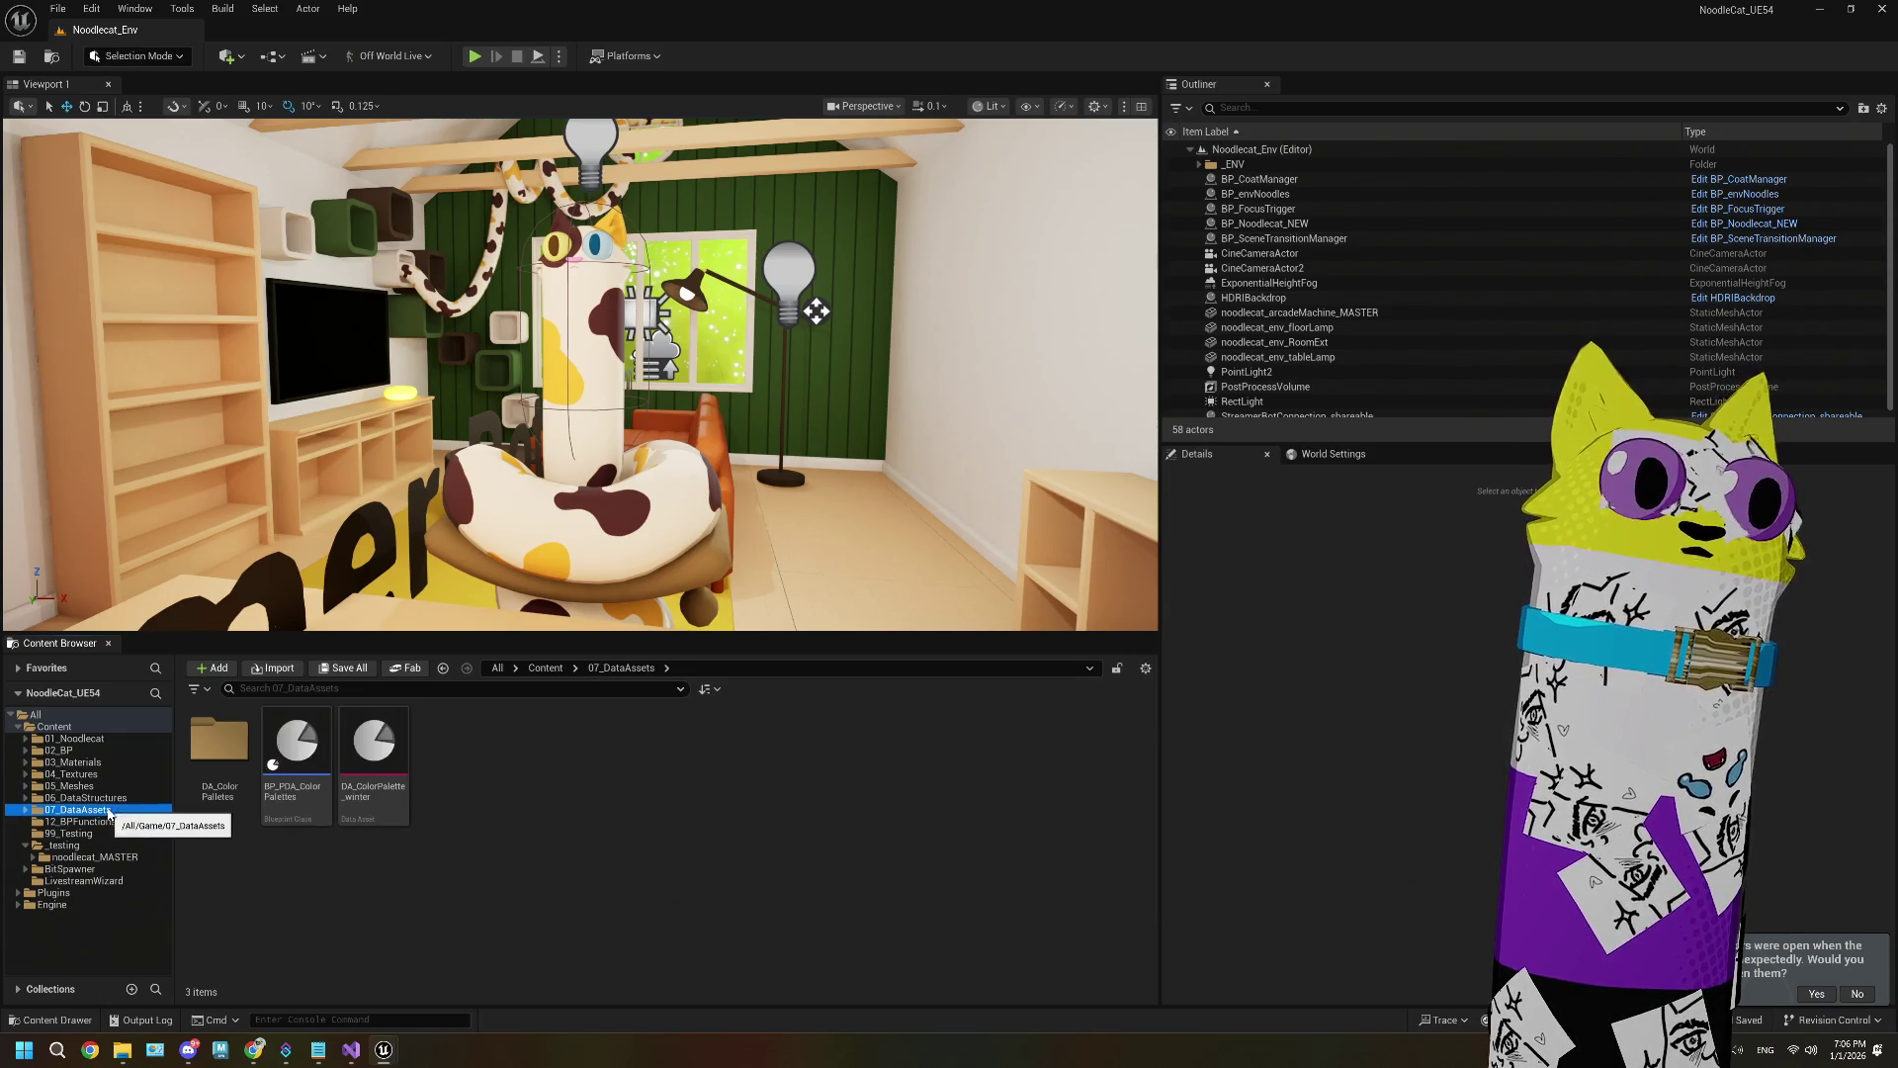
pyautogui.doubleClick(218, 741)
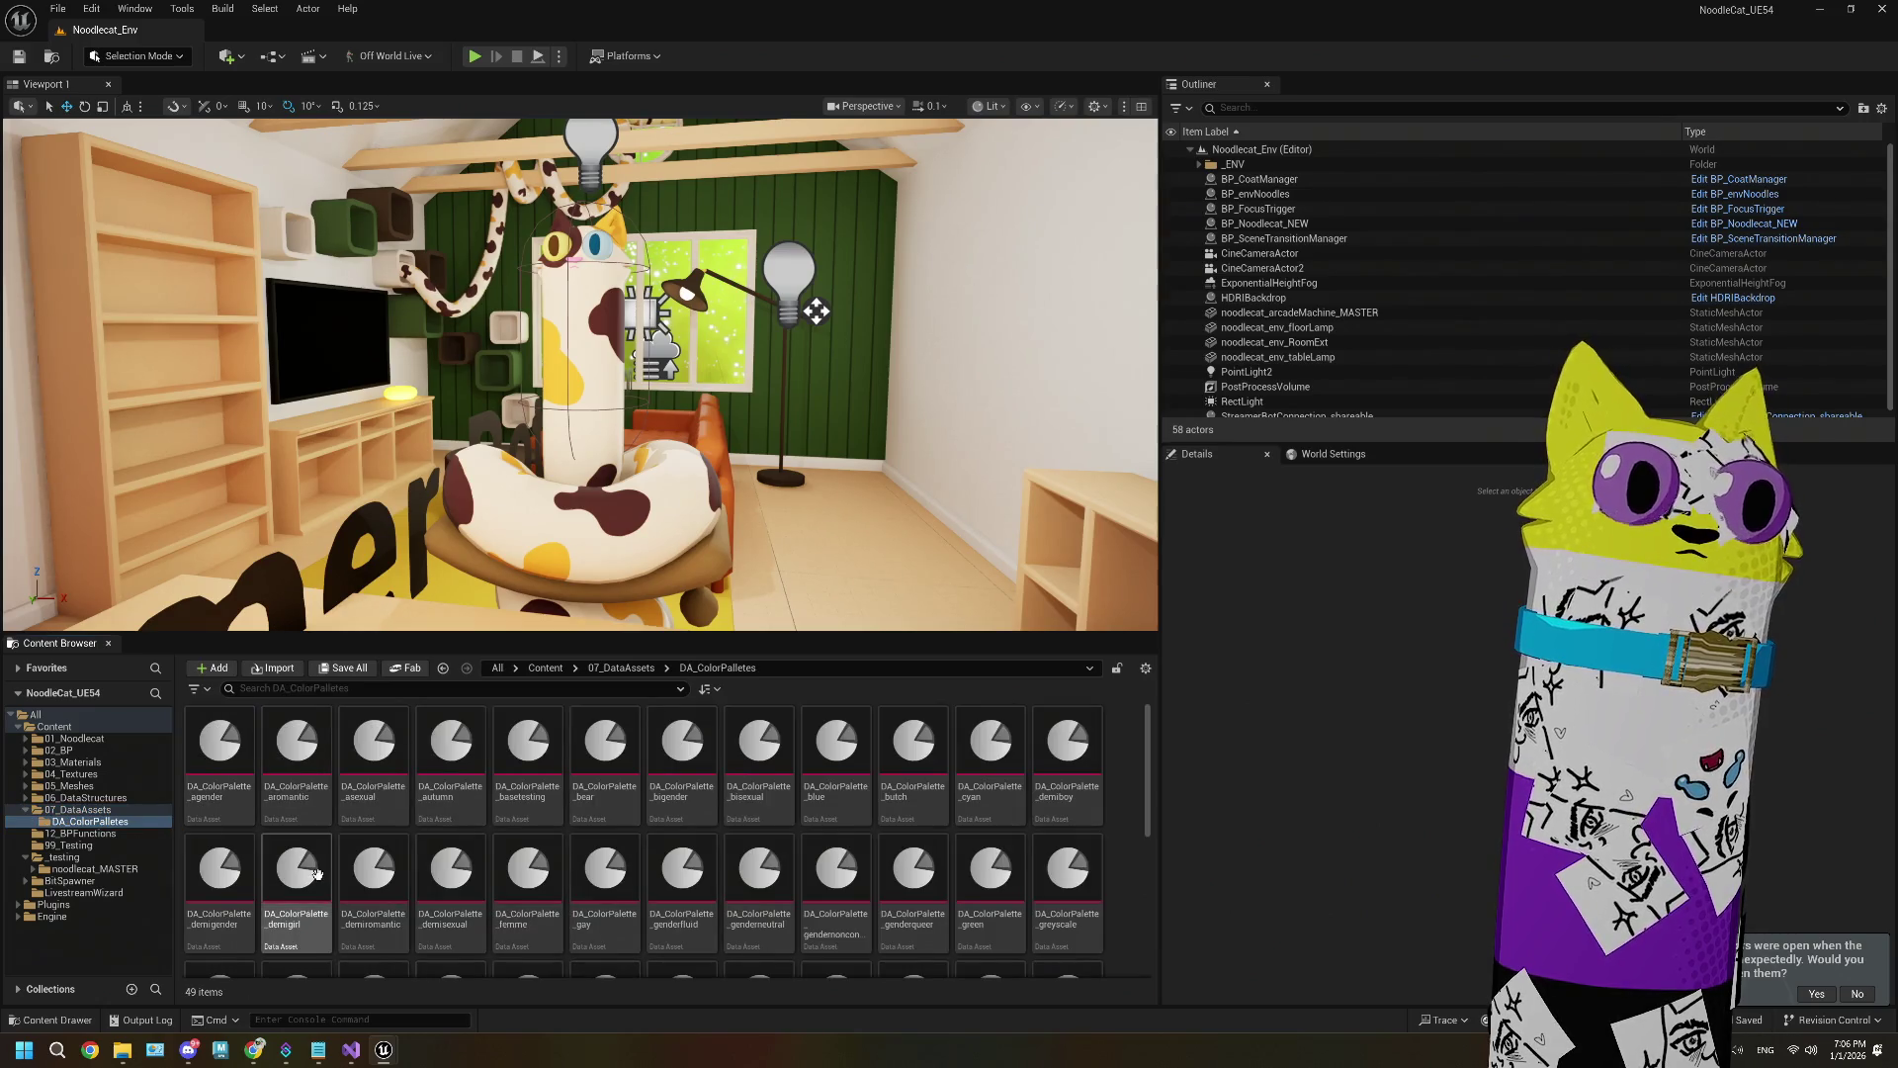
pyautogui.scroll(-1, 318, 874)
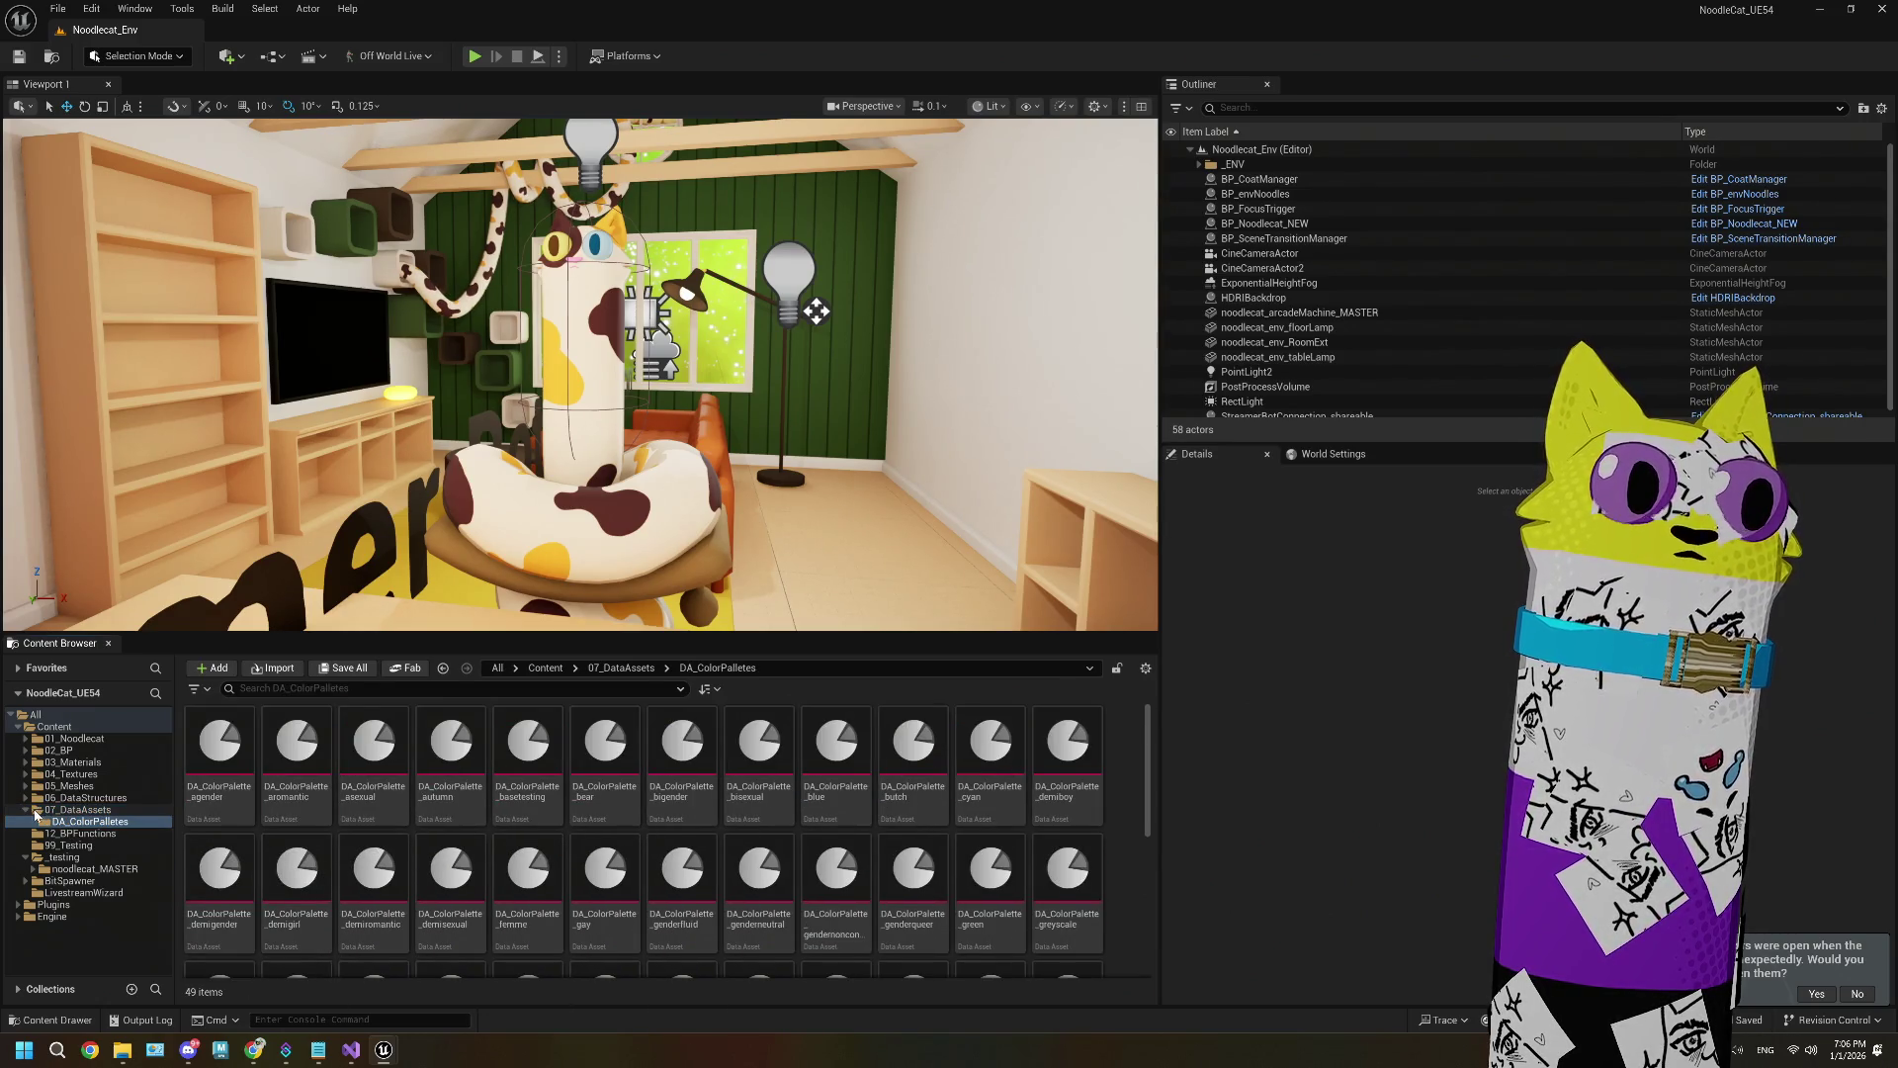
pyautogui.click(29, 811)
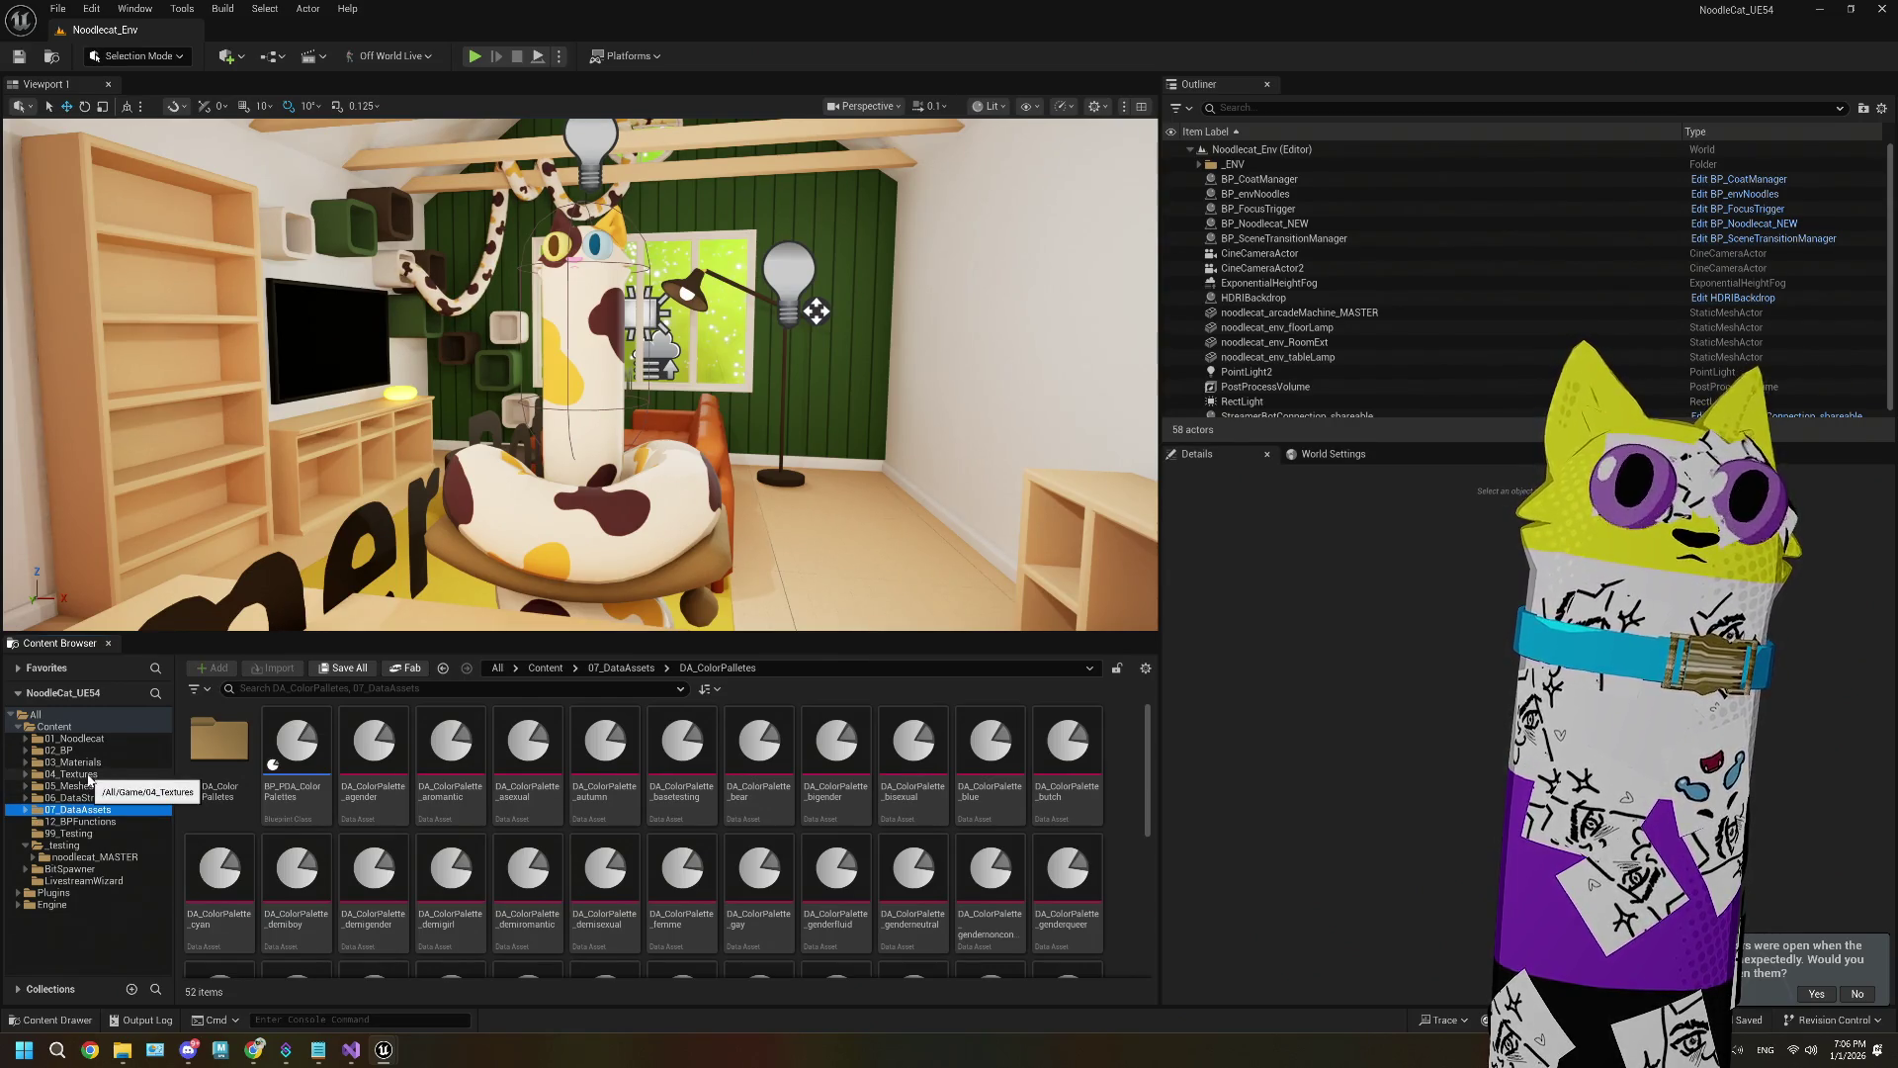
pyautogui.click(84, 797)
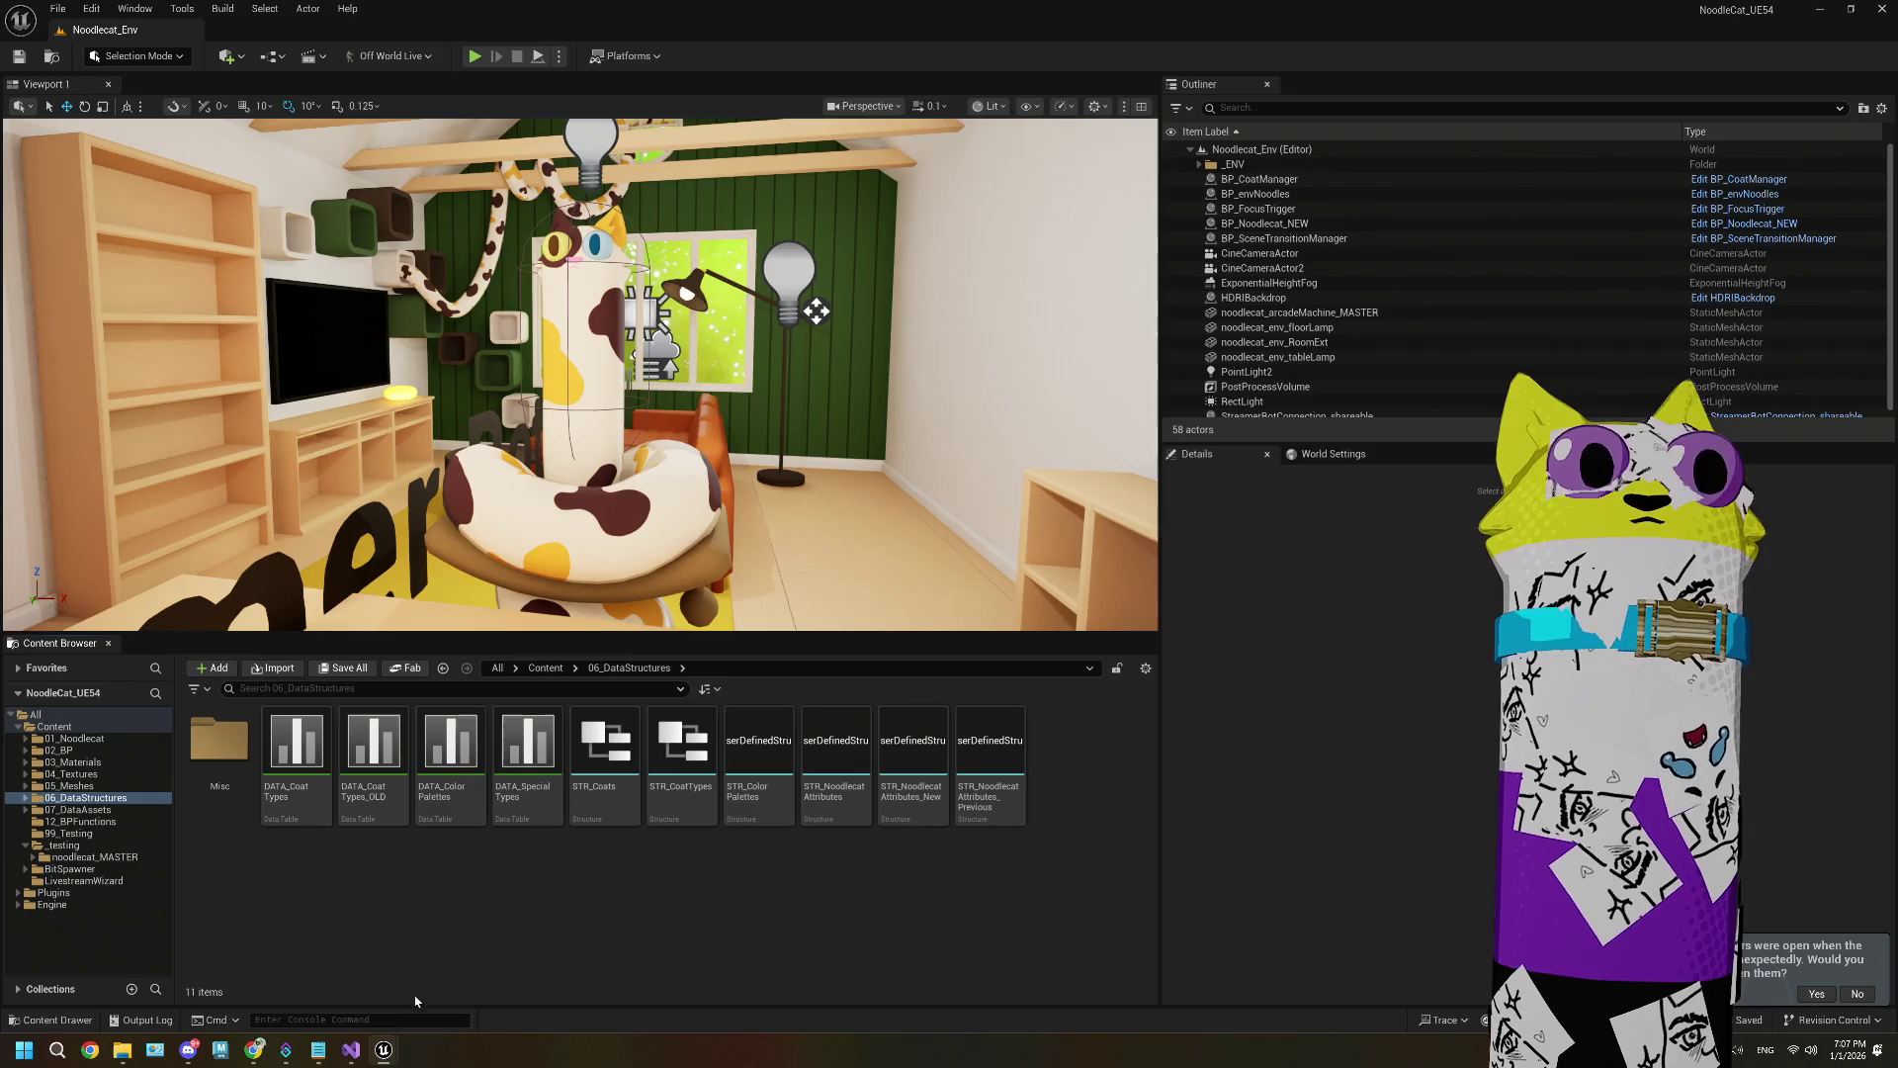
# Step: Bring up the ThePlan.txt Notepad window and open a new blank Untitled tab
pyautogui.click(318, 1050)
pyautogui.moveTo(801, 332)
pyautogui.mouseDown()
pyautogui.moveTo(615, 51)
pyautogui.moveTo(754, 65)
pyautogui.mouseUp()
pyautogui.click(652, 76)
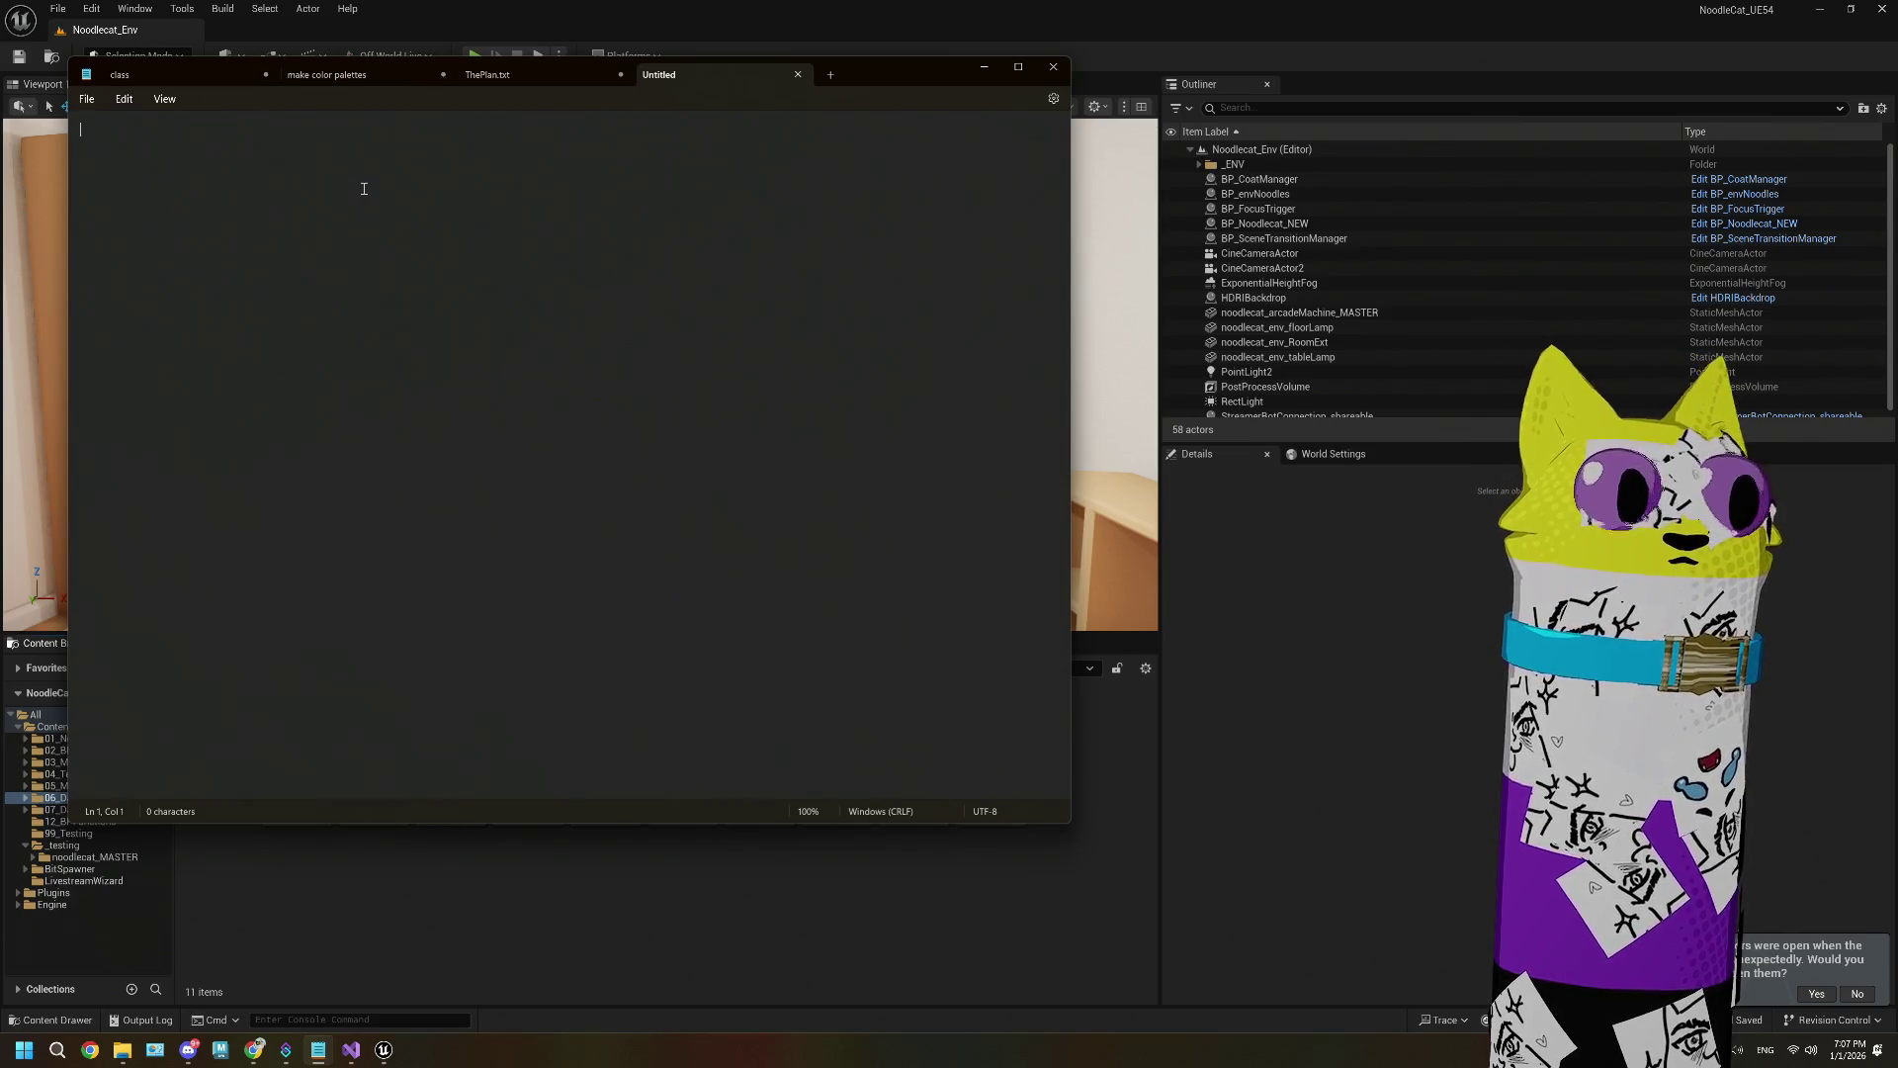
pyautogui.write('a')
pyautogui.press('BackSpace')
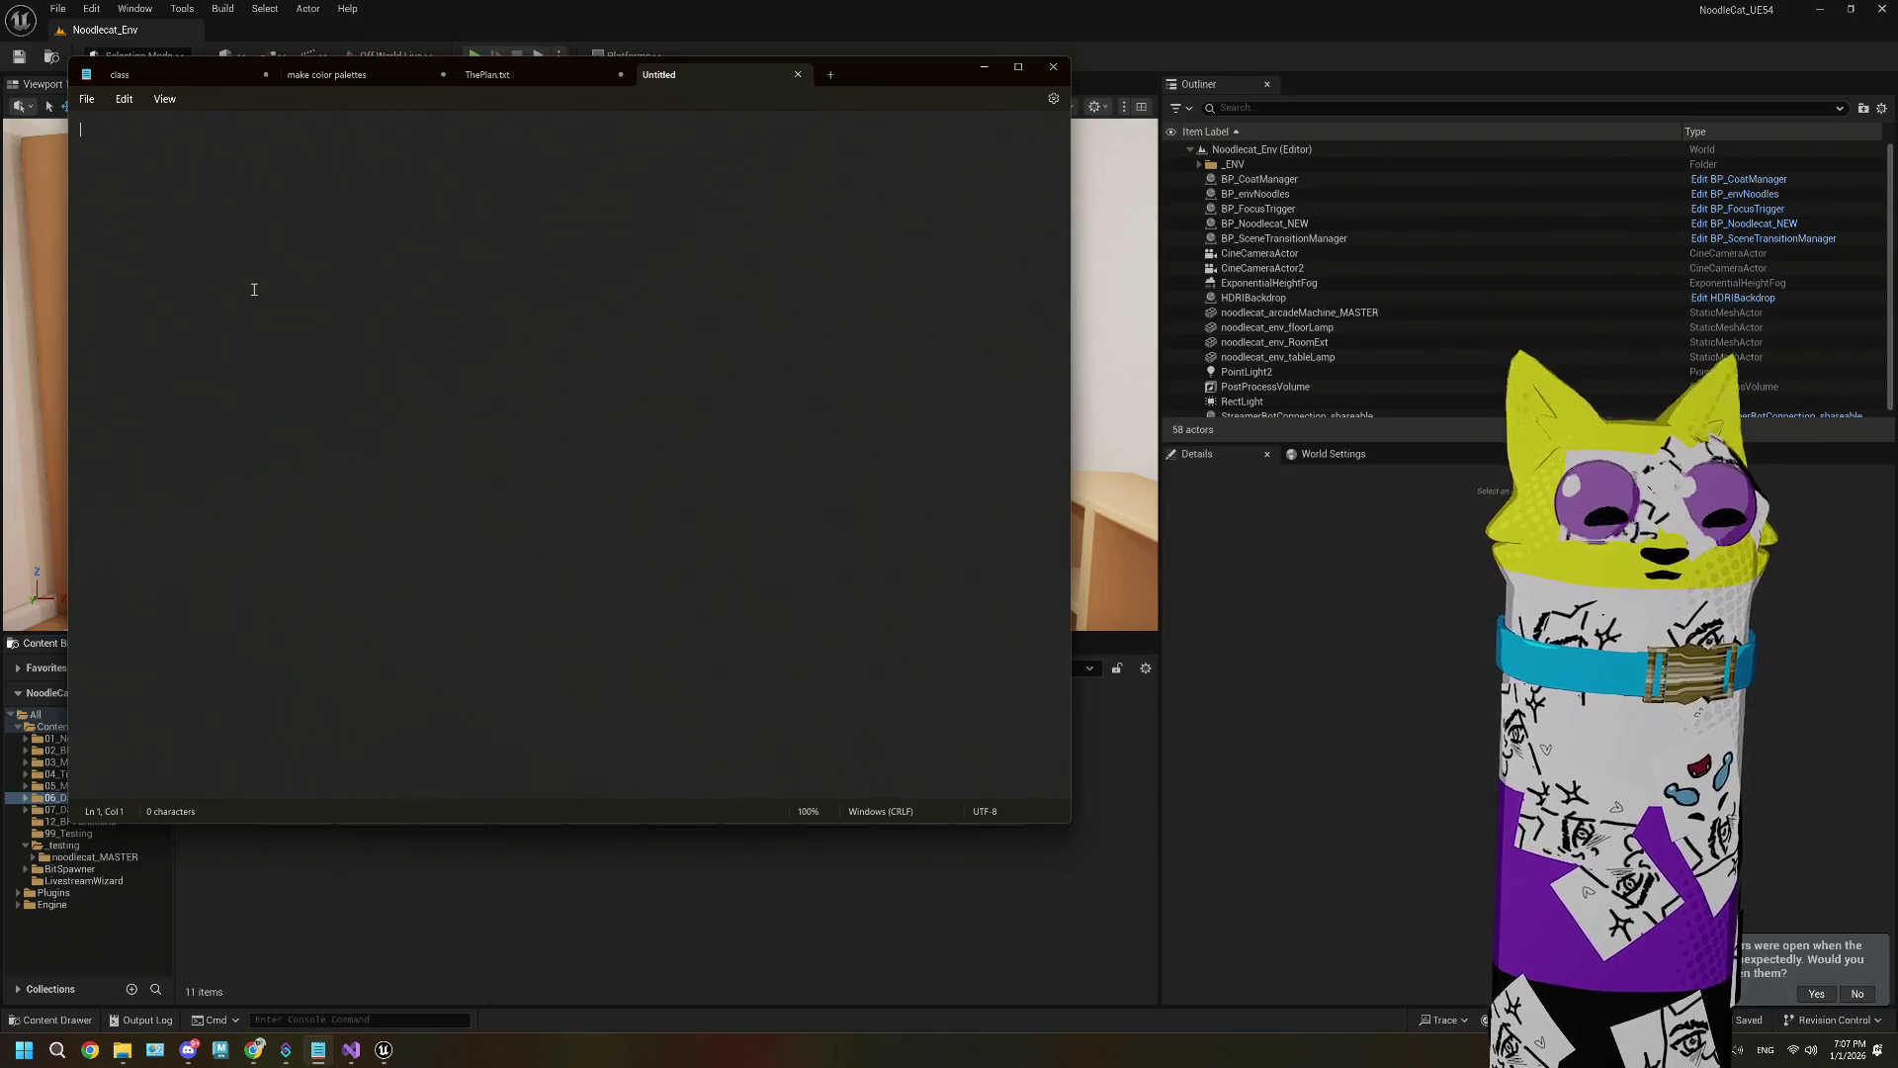
# Step: Write 'array of textures' and 'array of colors (palettes)' on separate lines of the new note
pyautogui.write('array of')
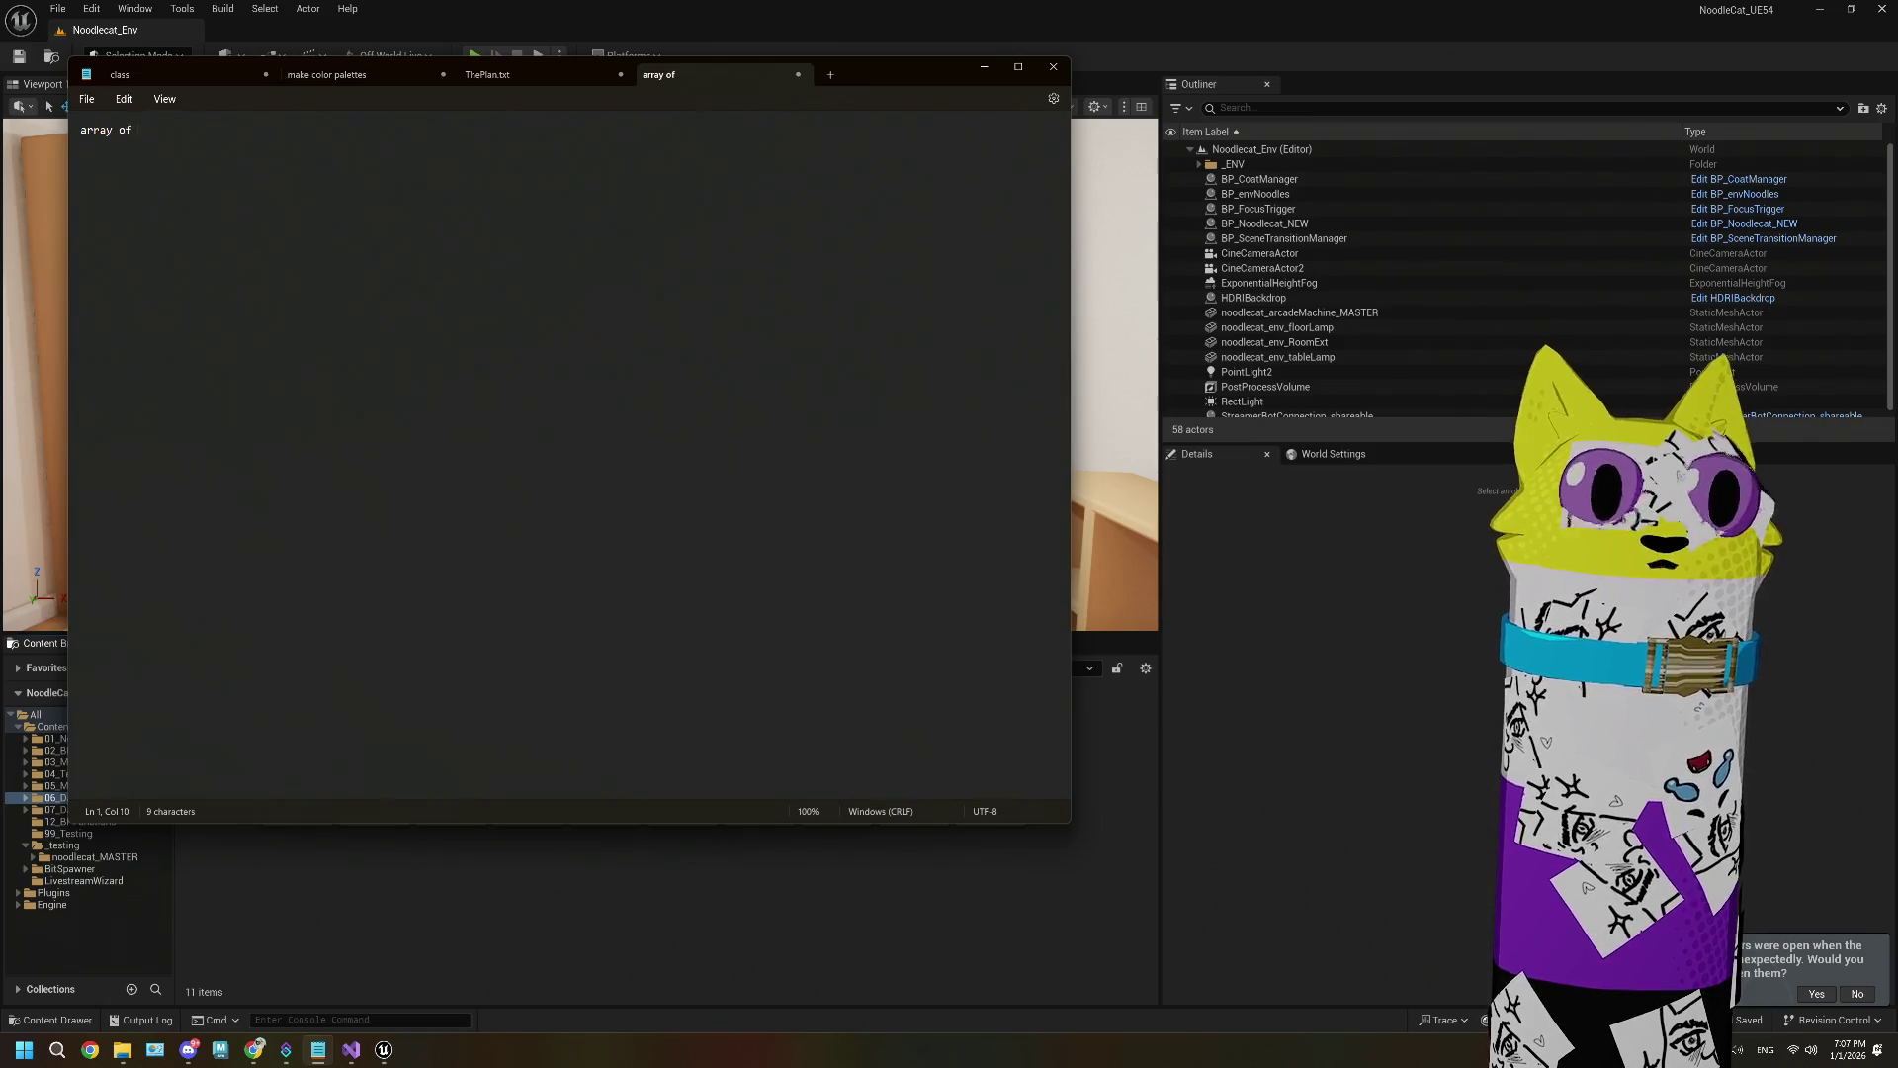
pyautogui.write(' textures')
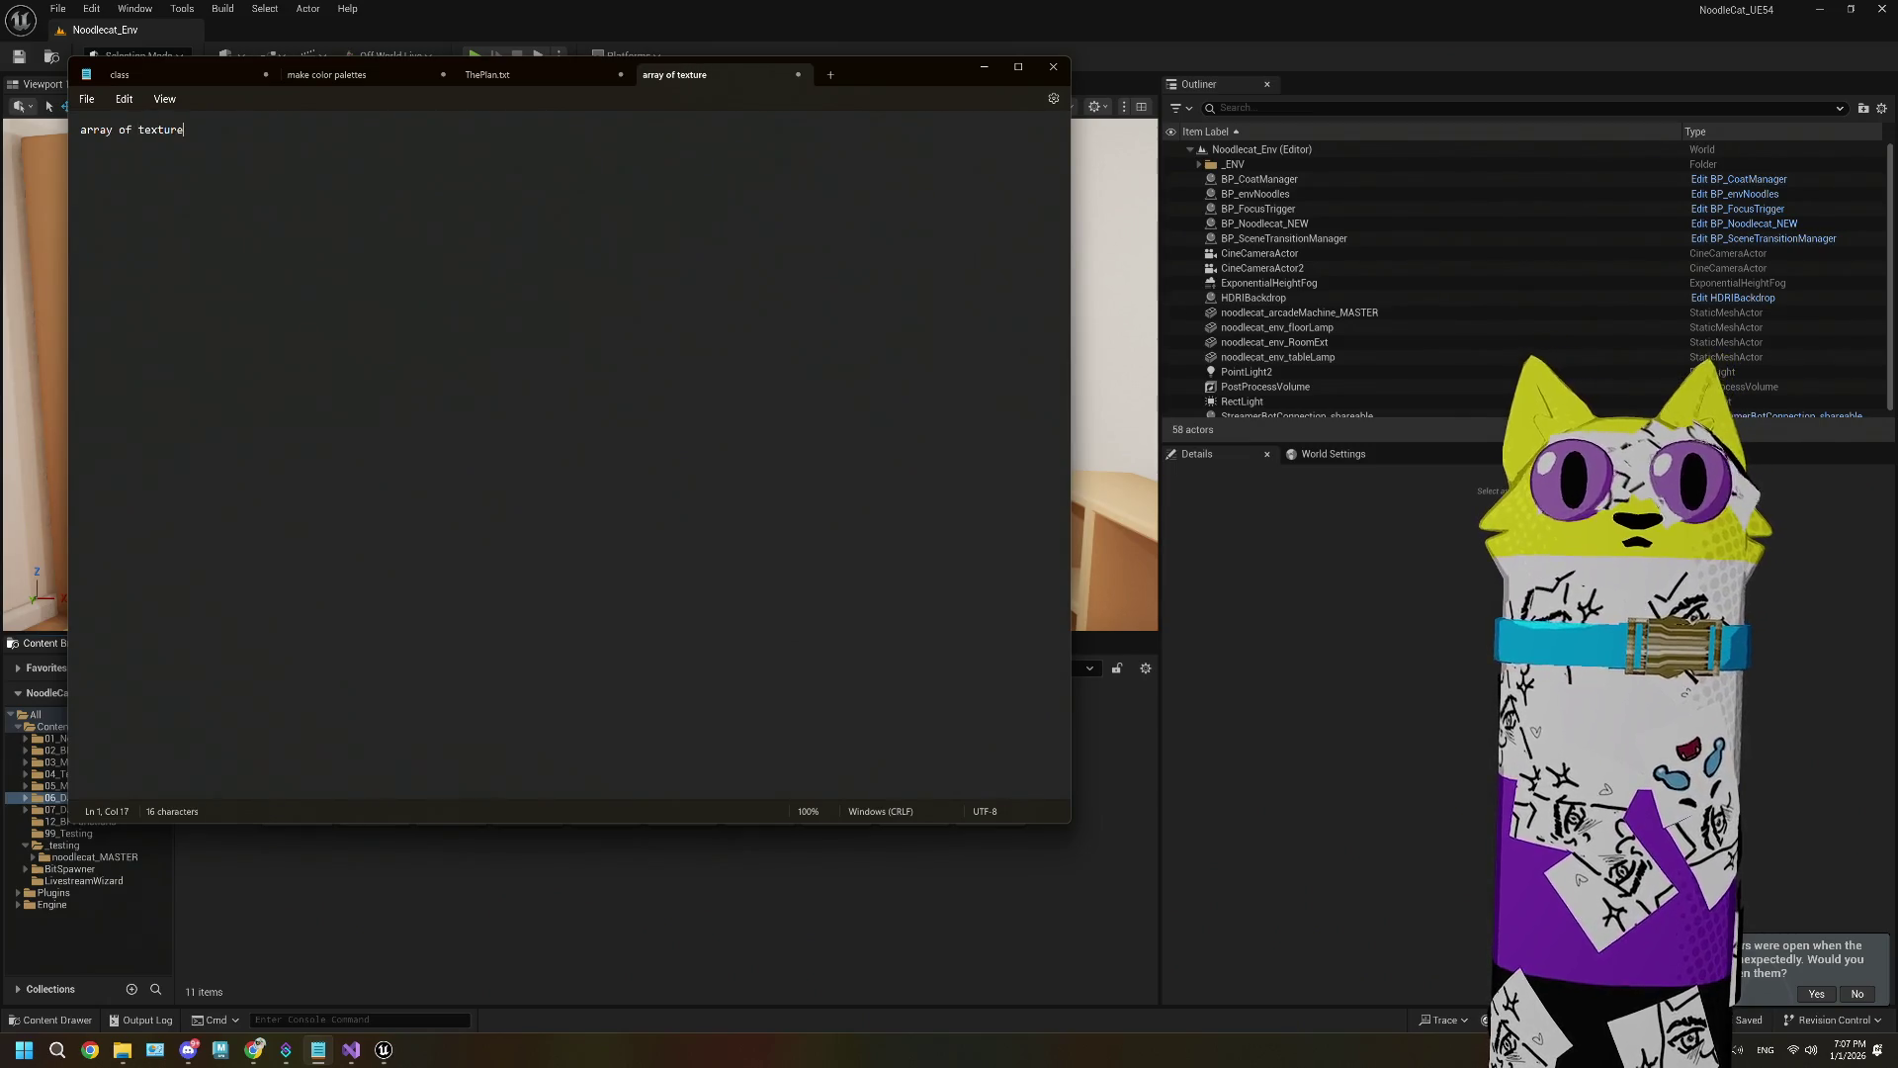
pyautogui.press('Return')
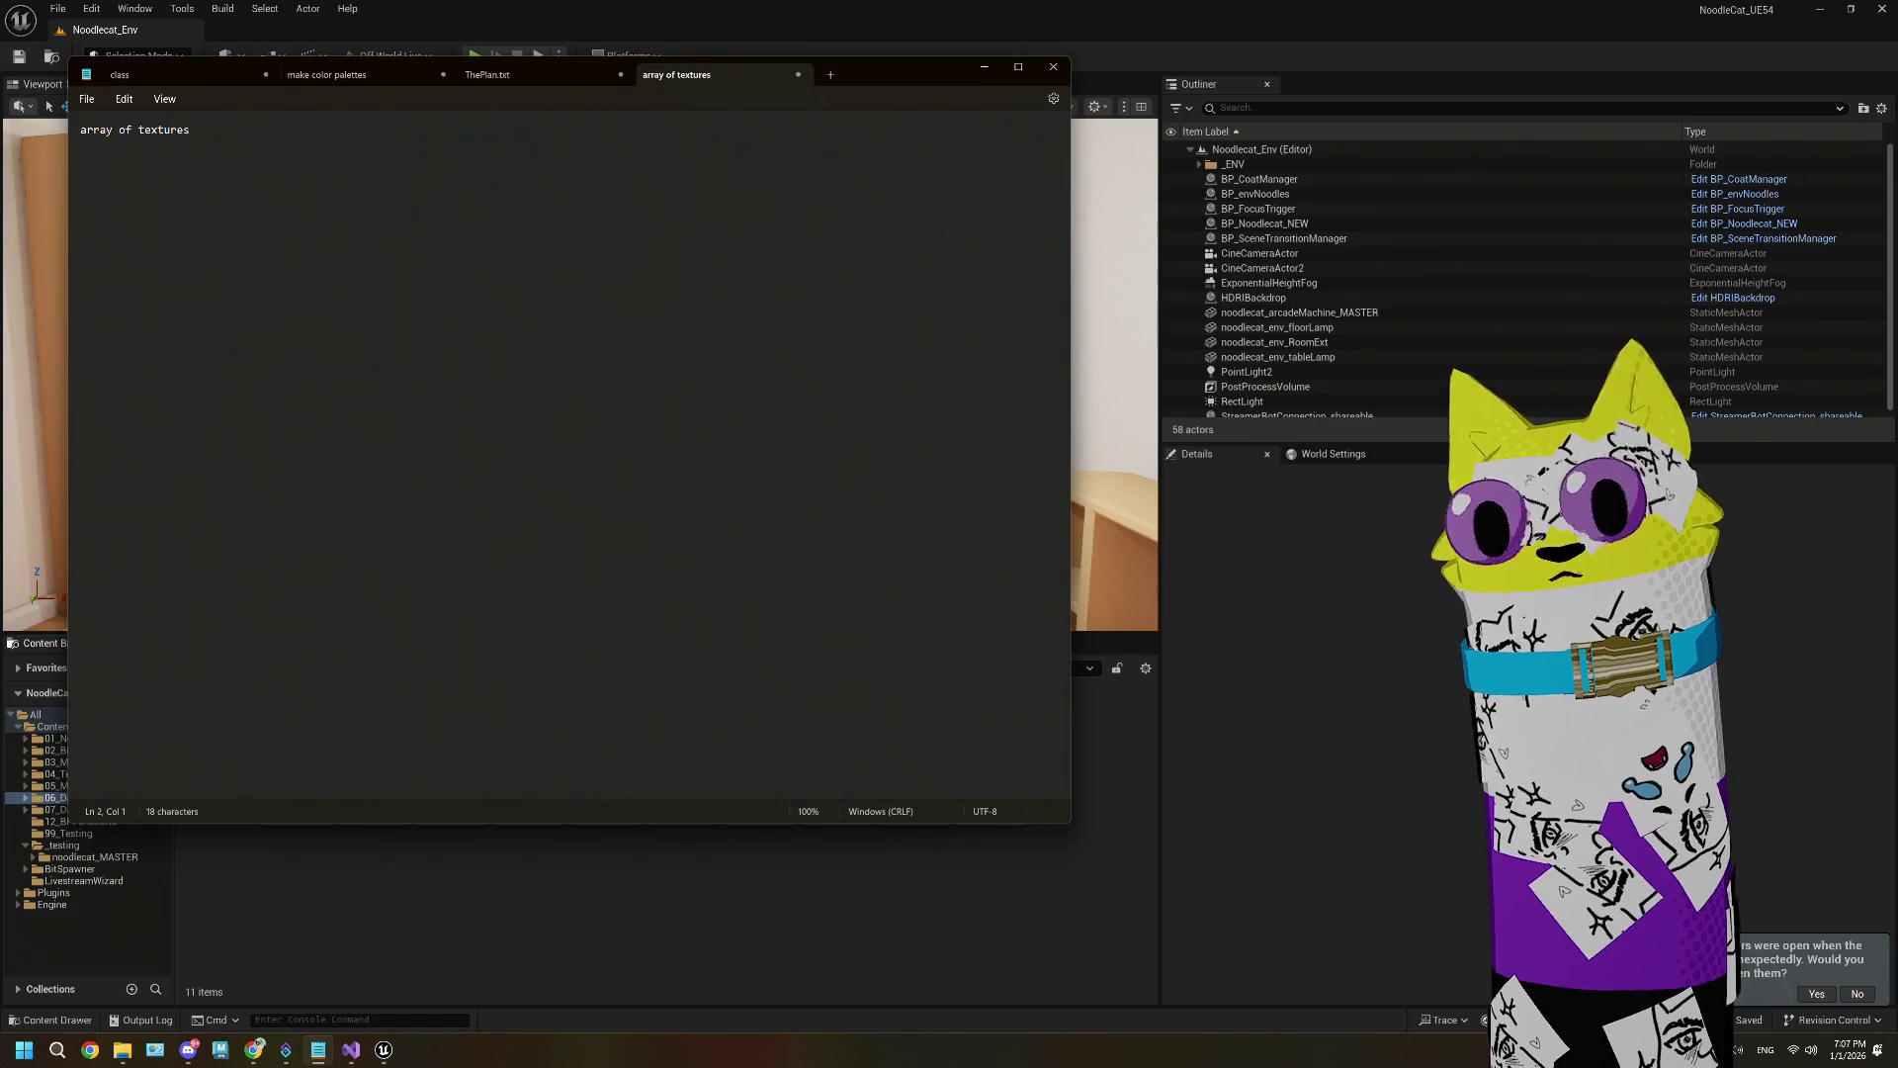
pyautogui.write('array of ')
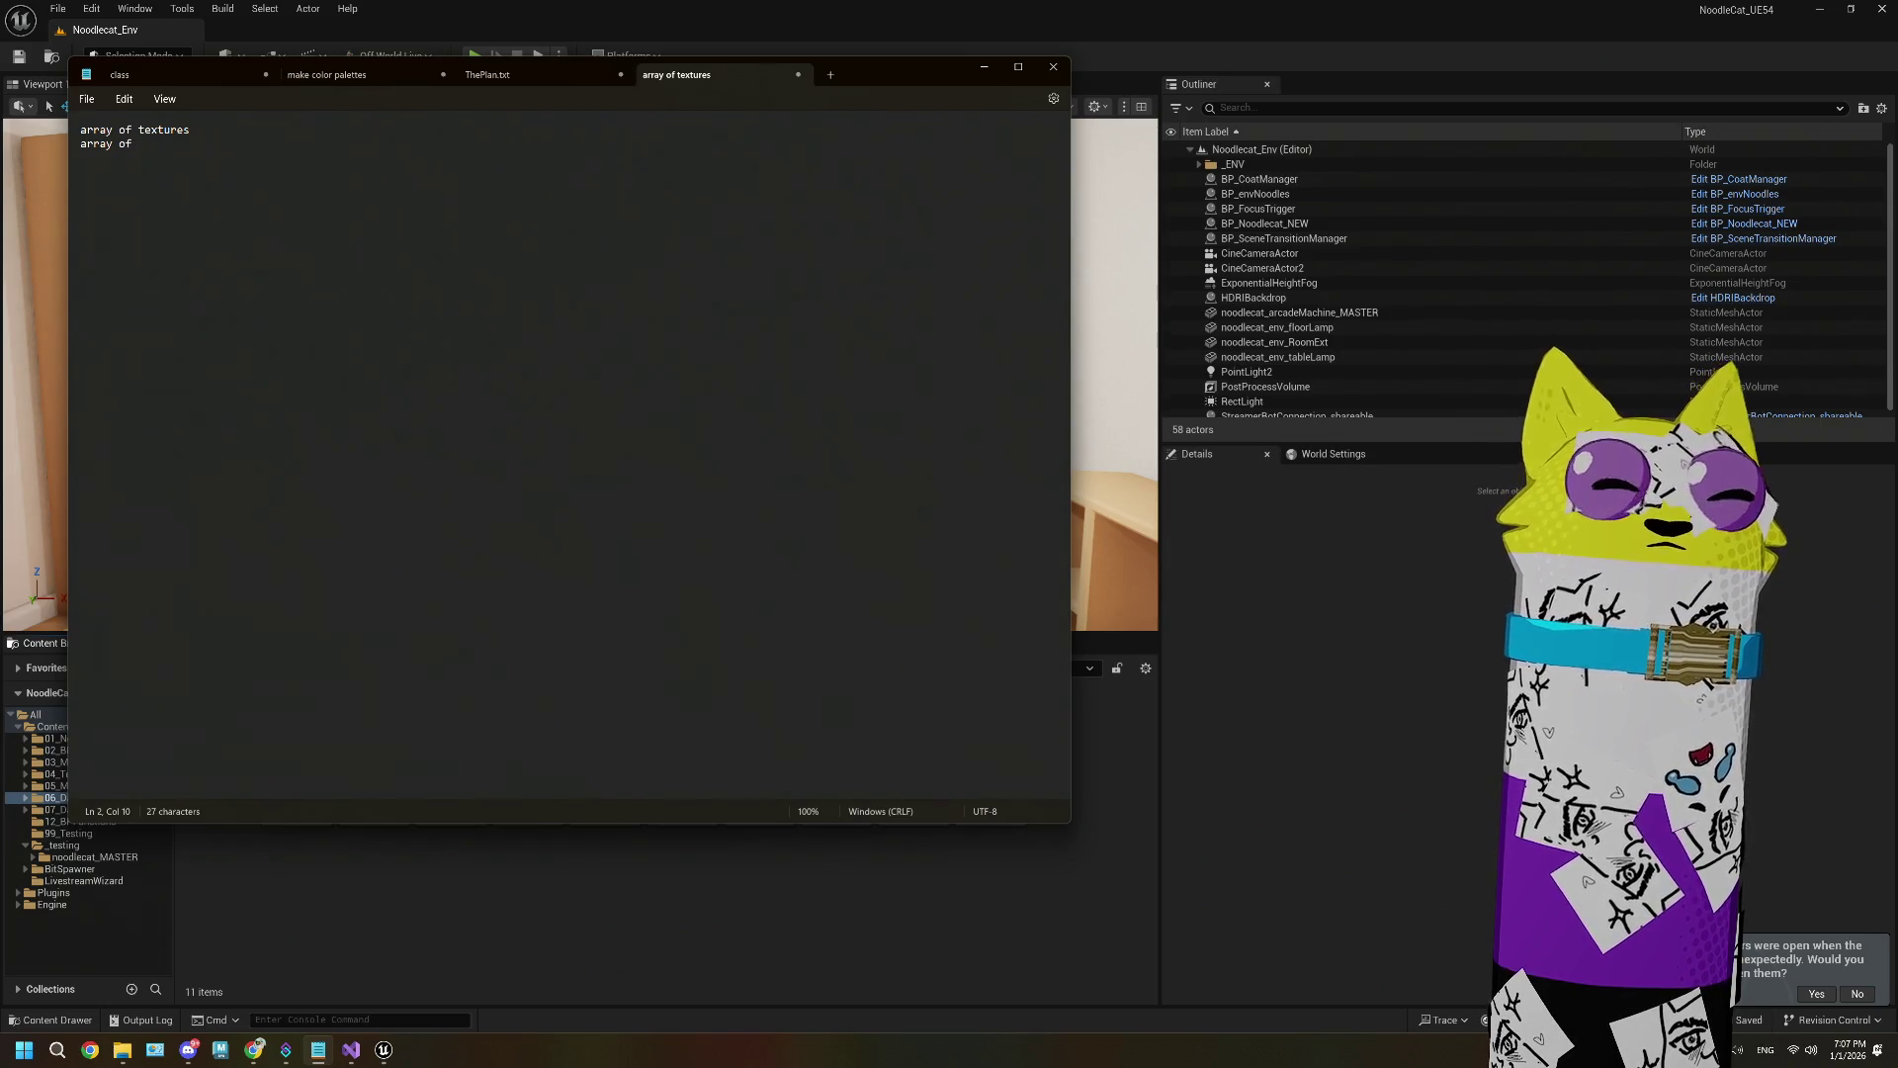
pyautogui.write('colors (pal')
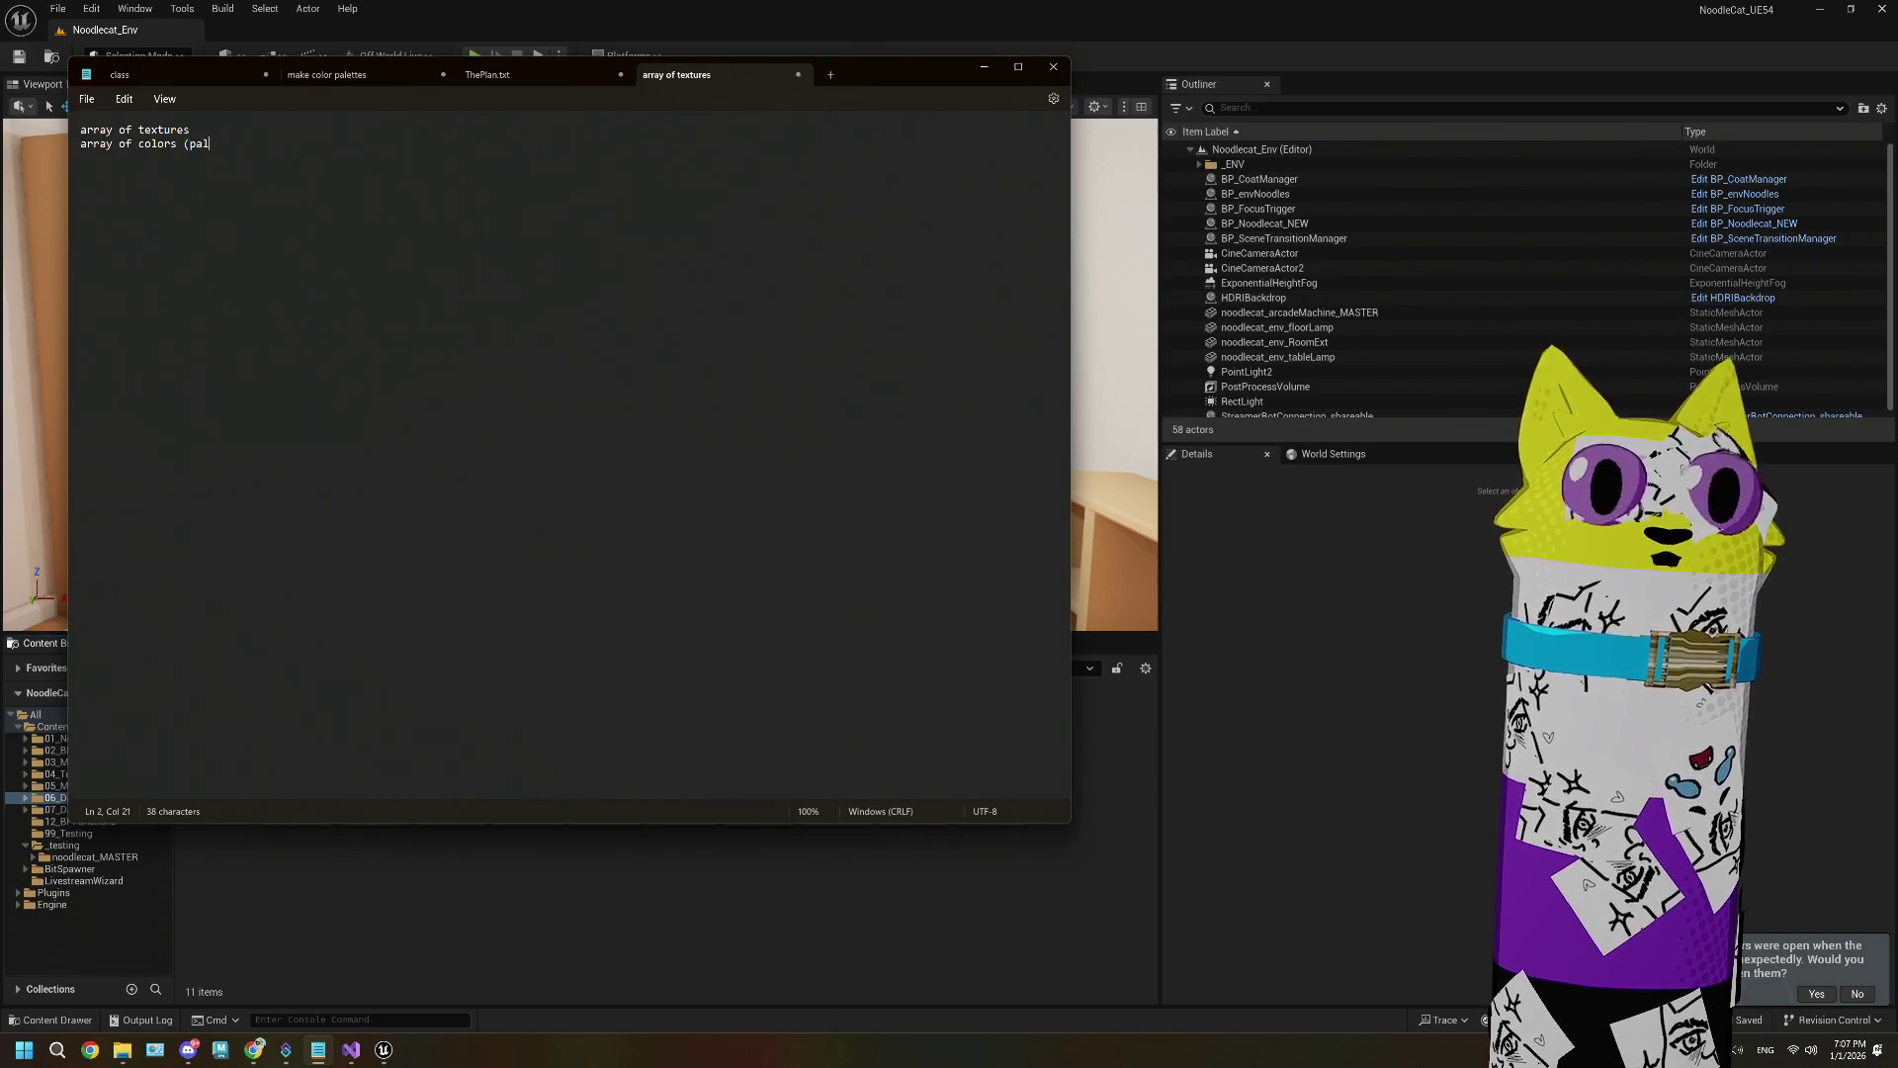
pyautogui.write('ettes)')
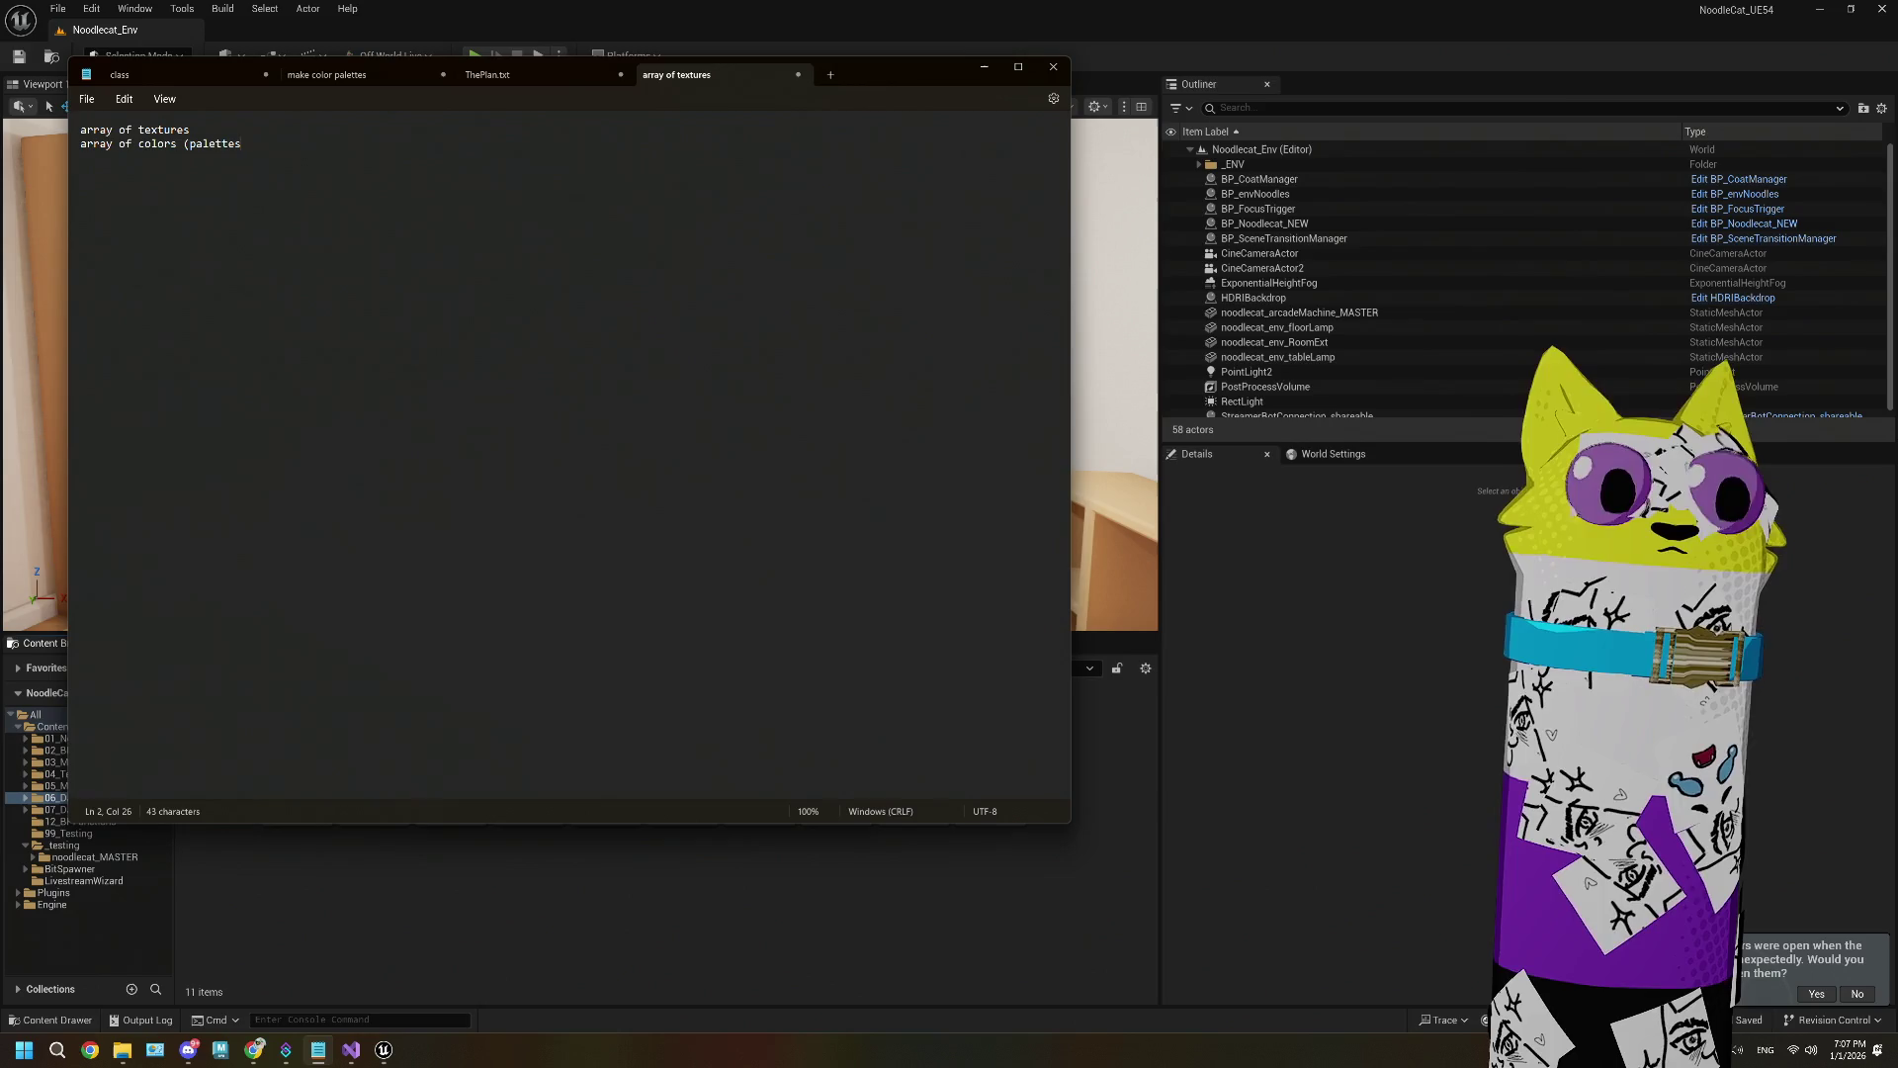
pyautogui.press('Return')
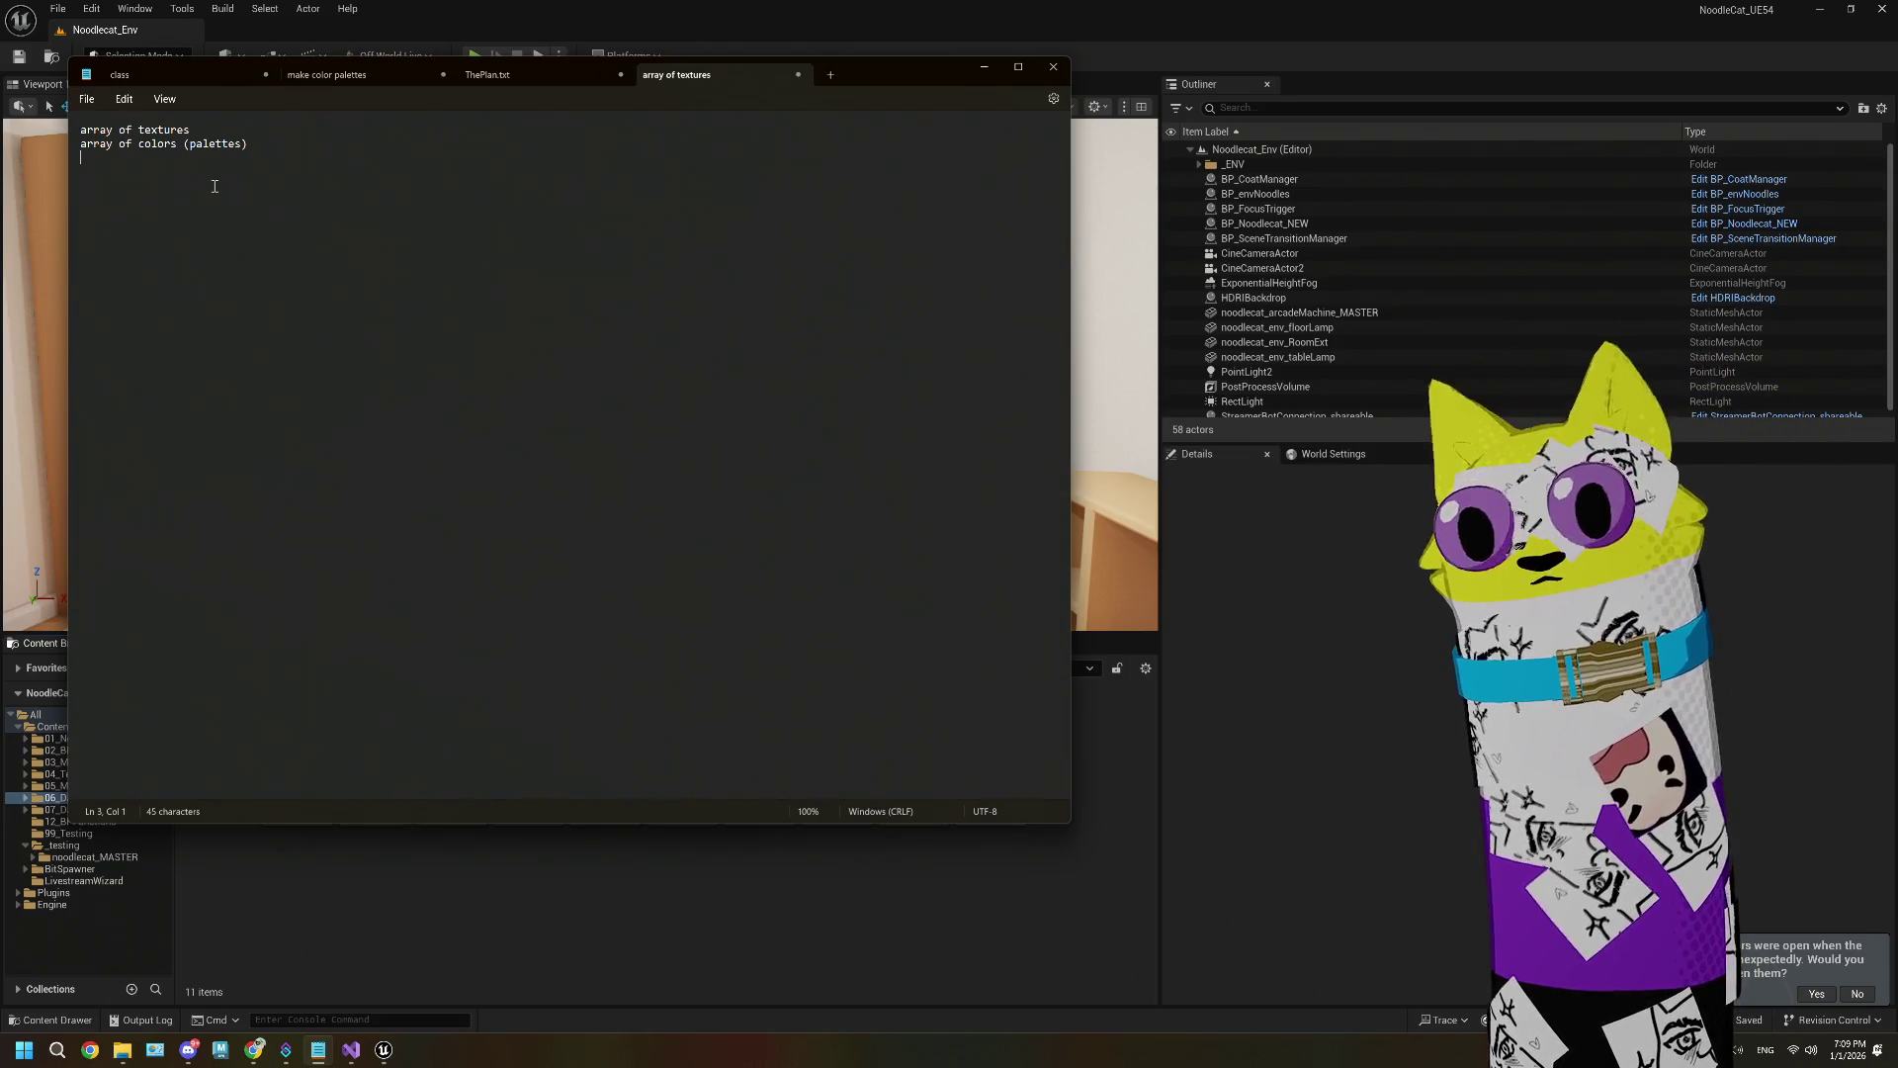
# Step: Replace all note text with the single line 'body textures (array body, nose, eyes, etc)'
pyautogui.hotkey('ctrl', 'a')
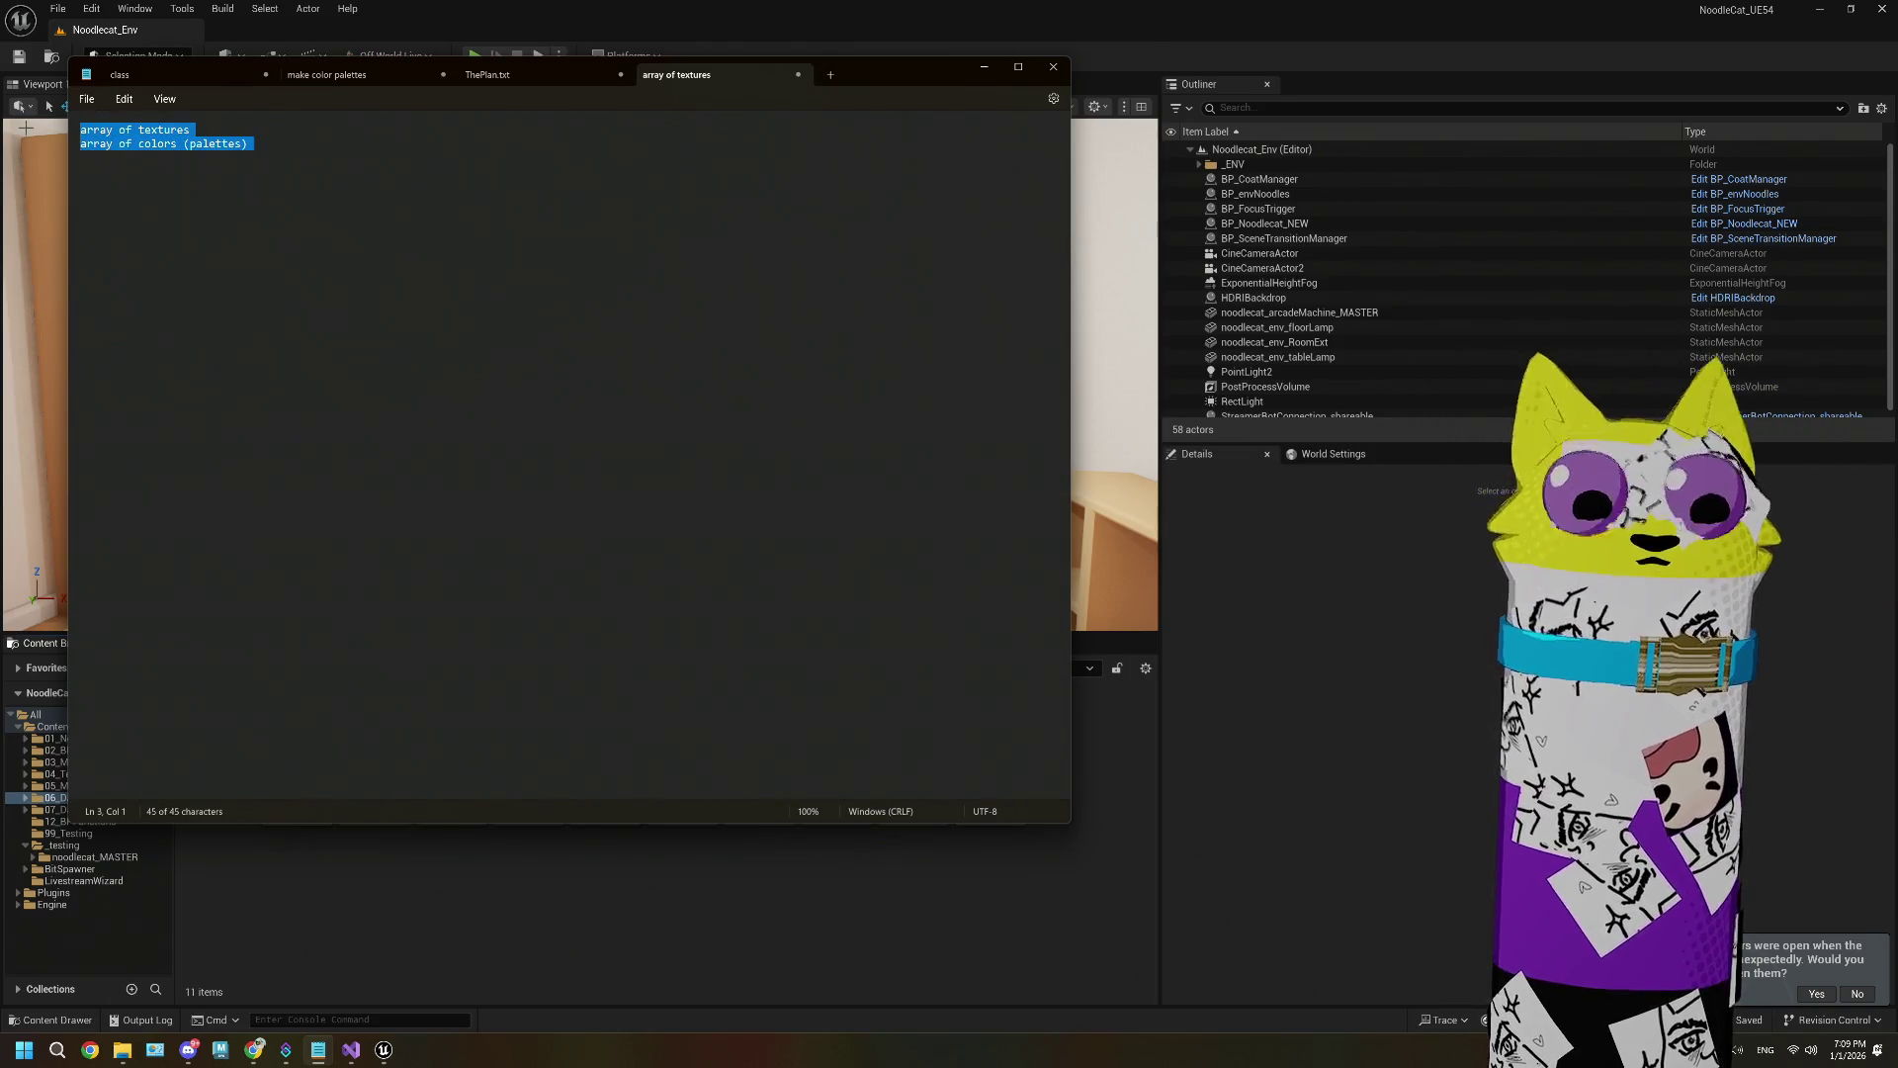
pyautogui.write('body tex')
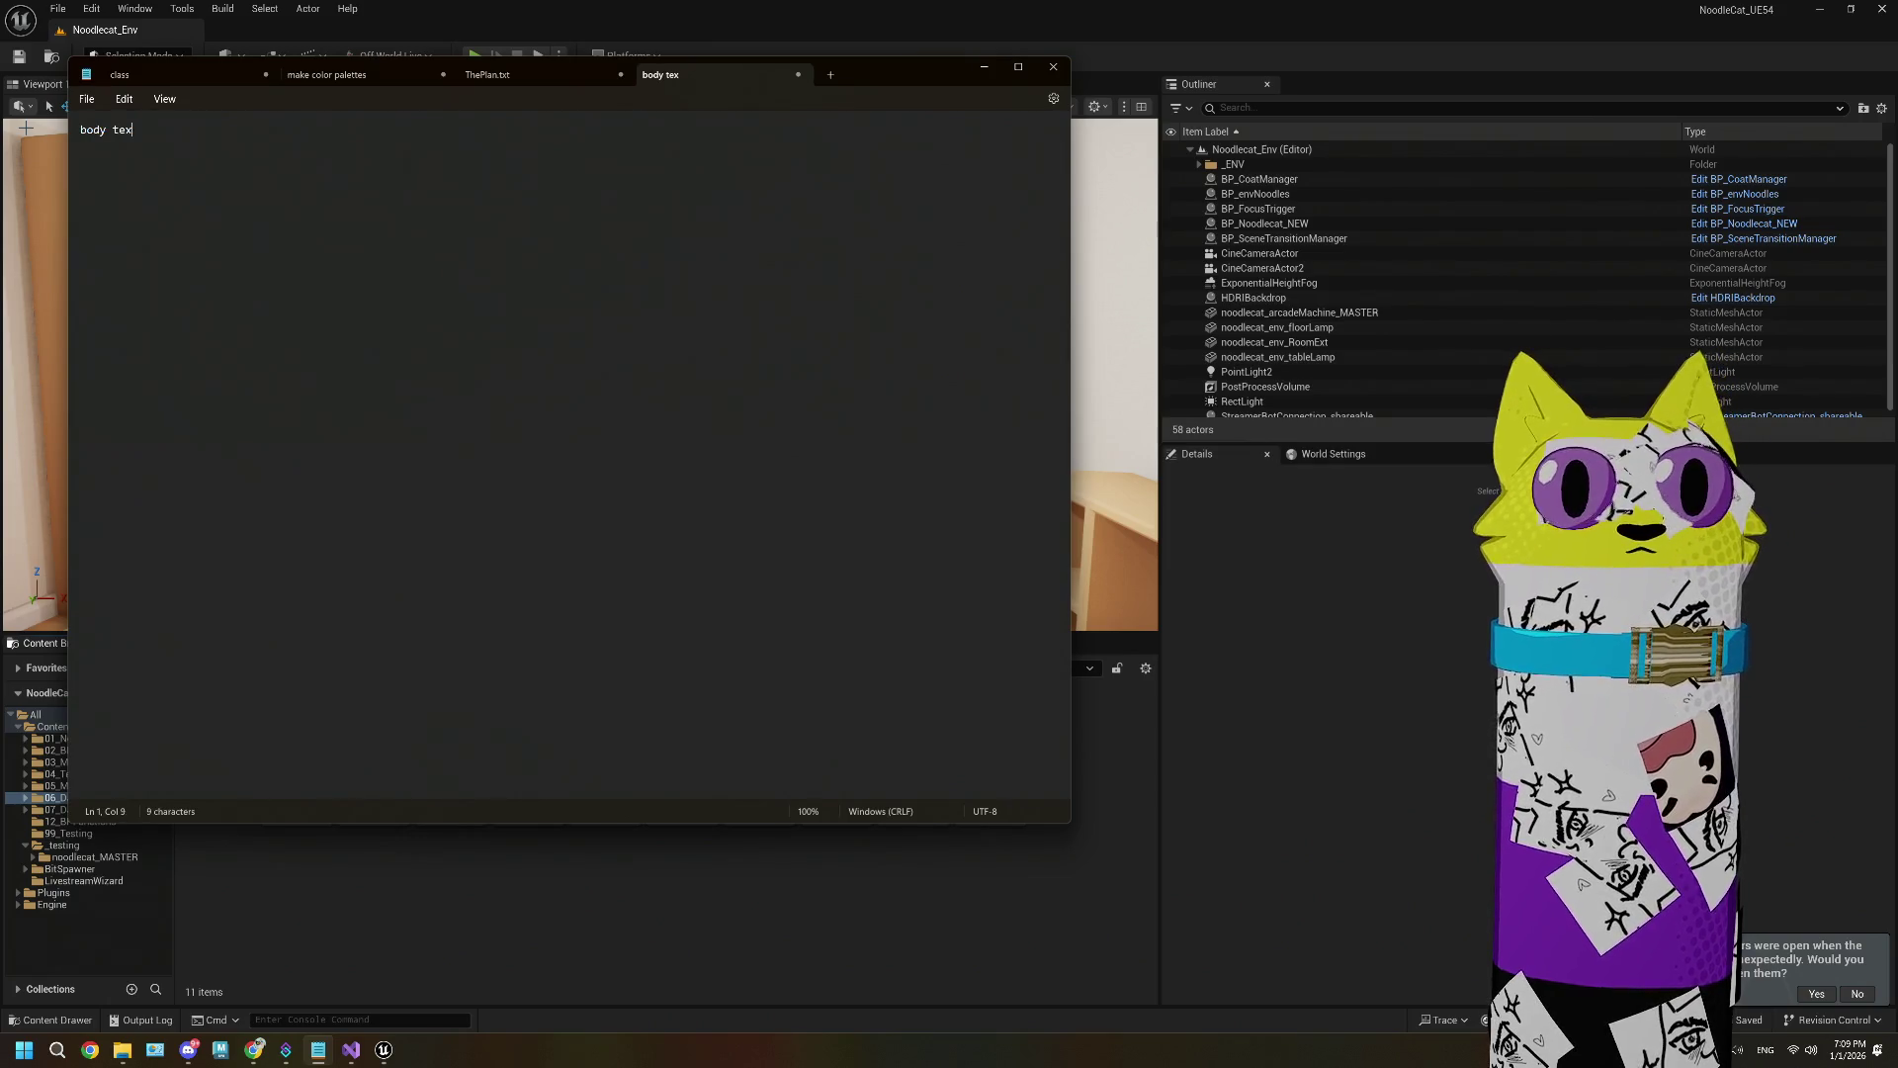
pyautogui.write('tures (')
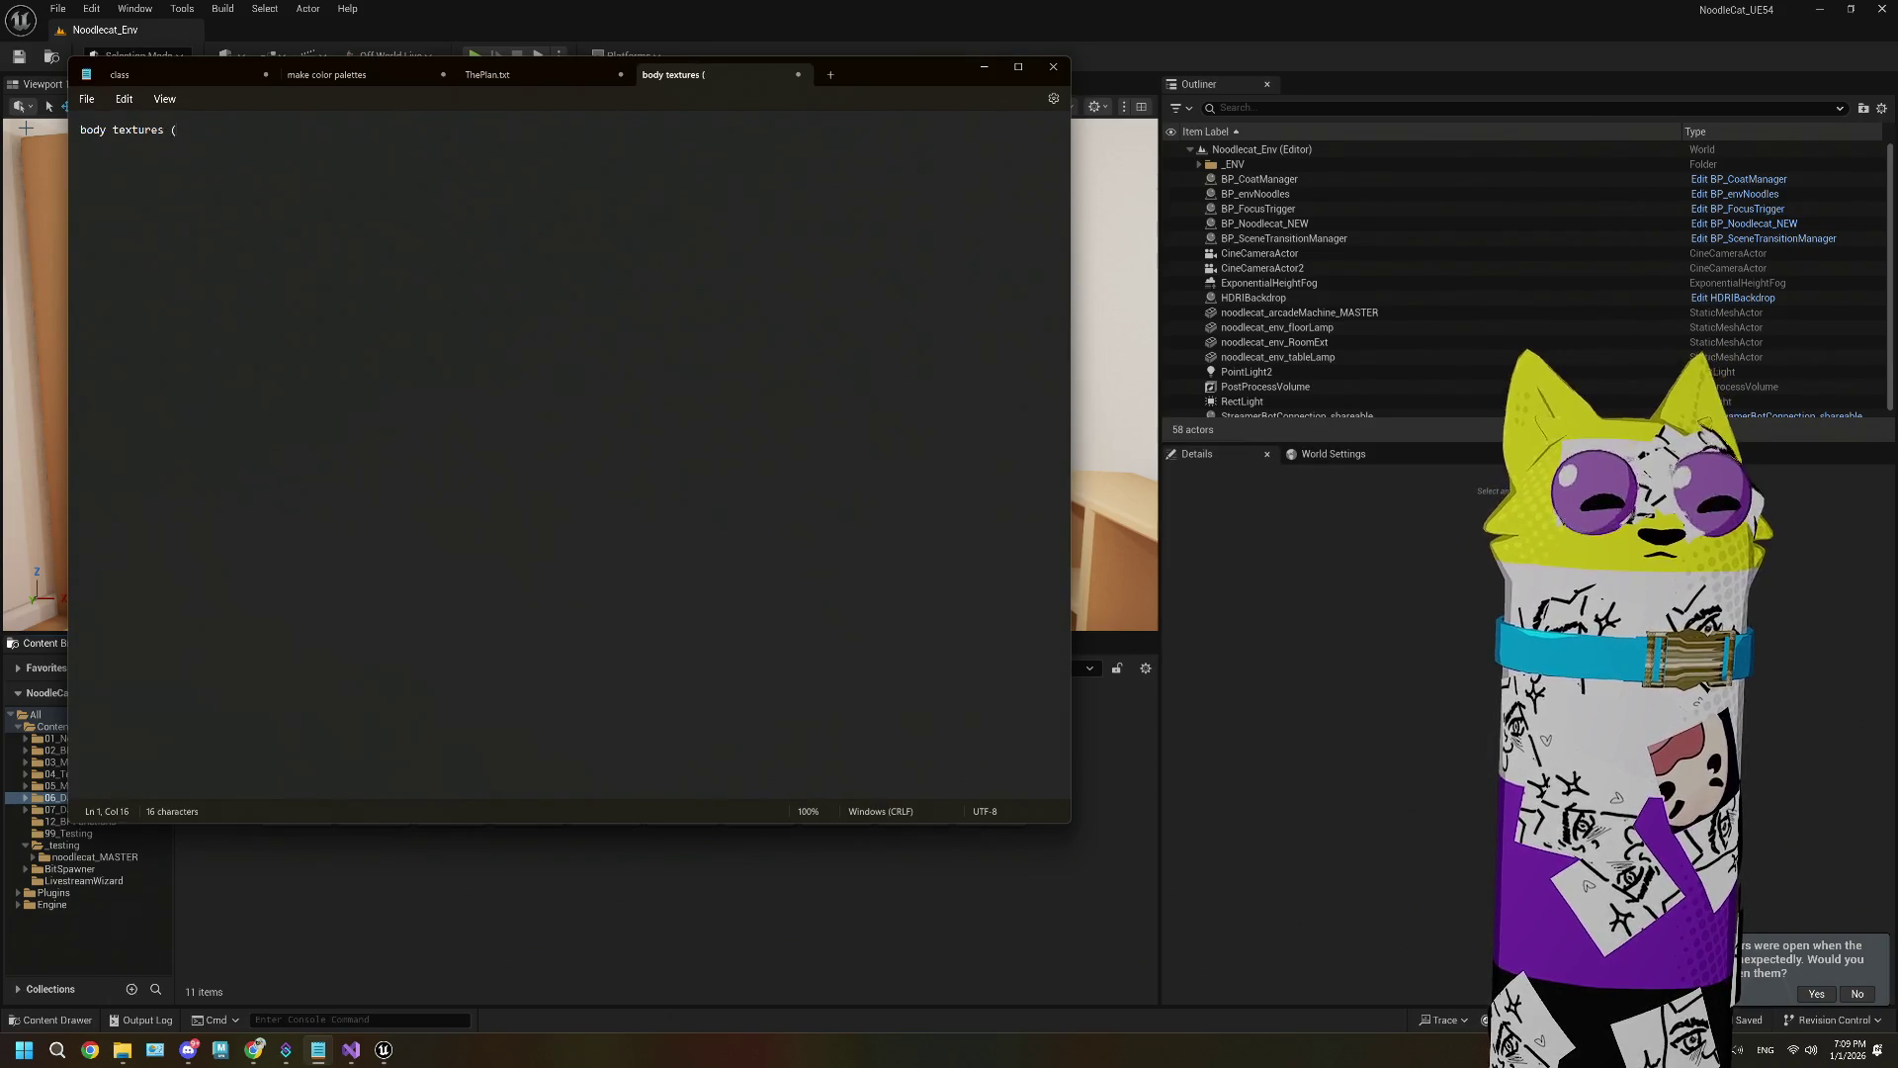
pyautogui.write('array body, ')
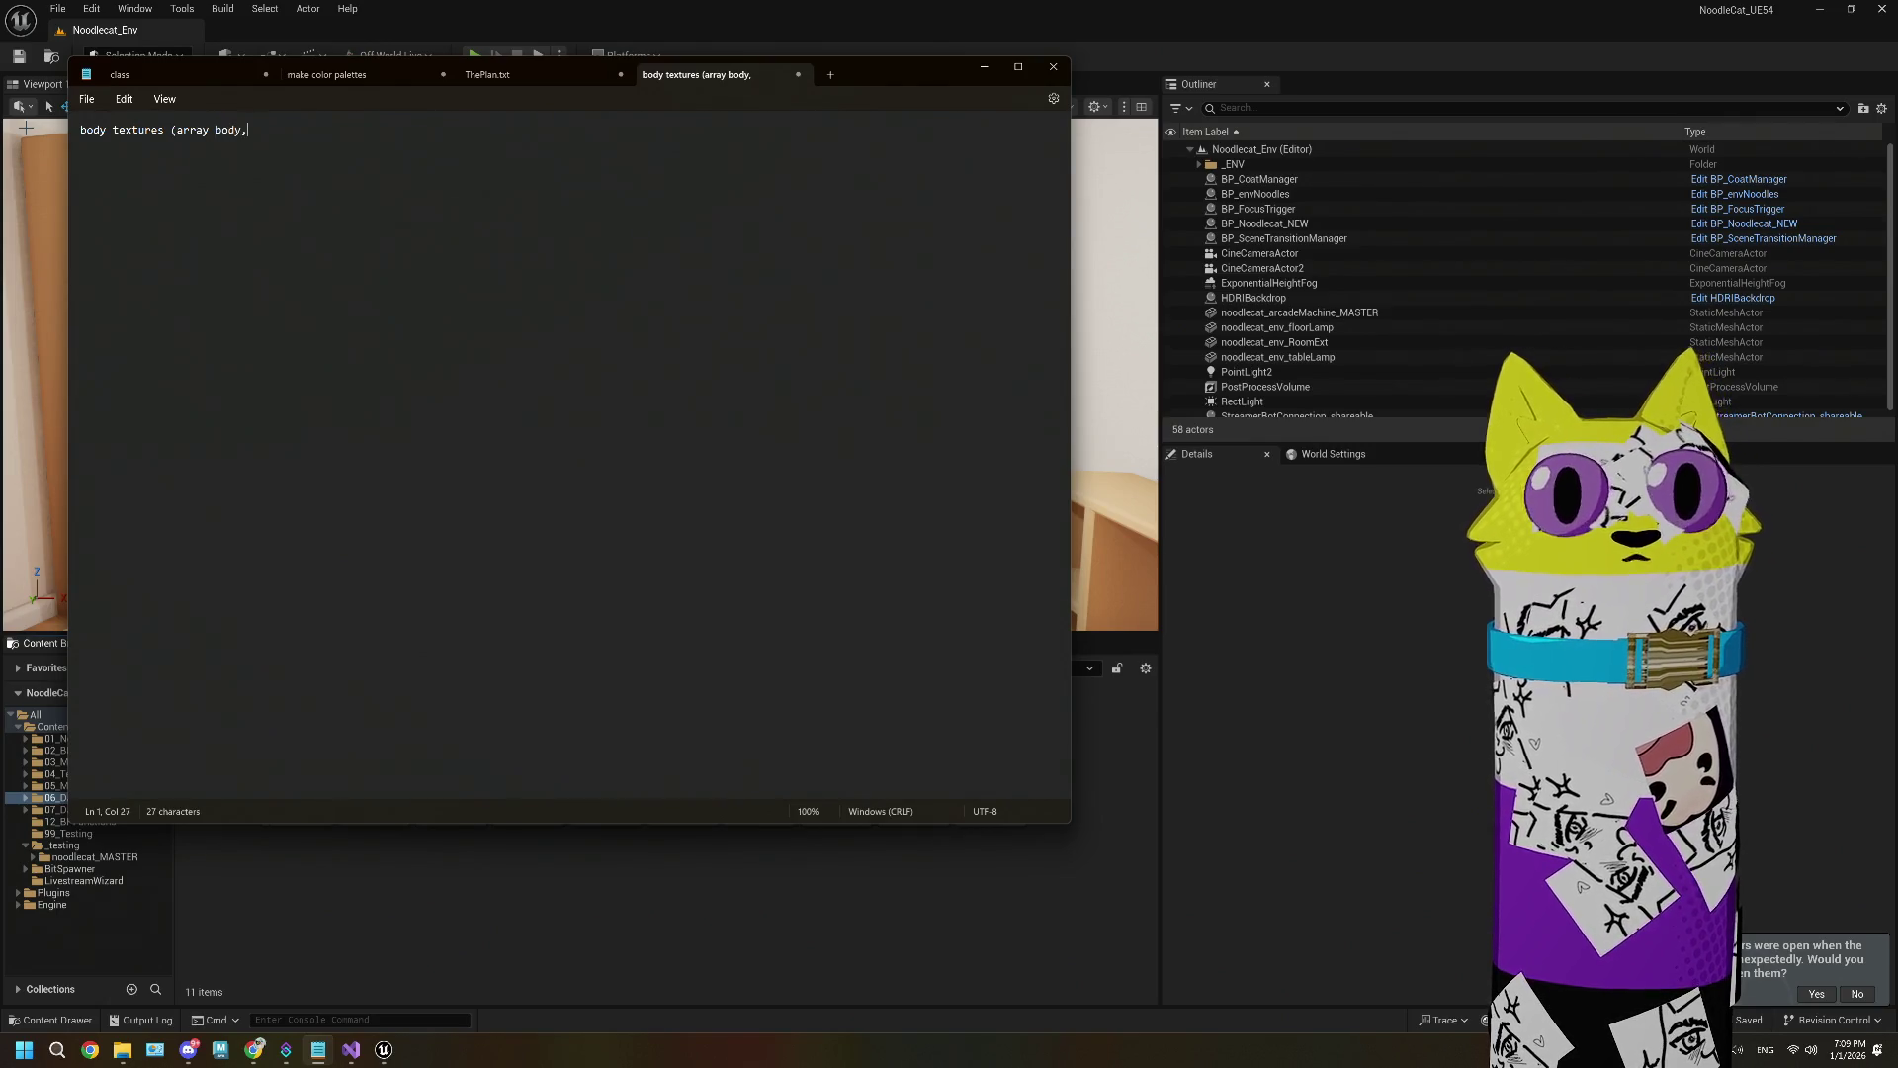
pyautogui.write('node,')
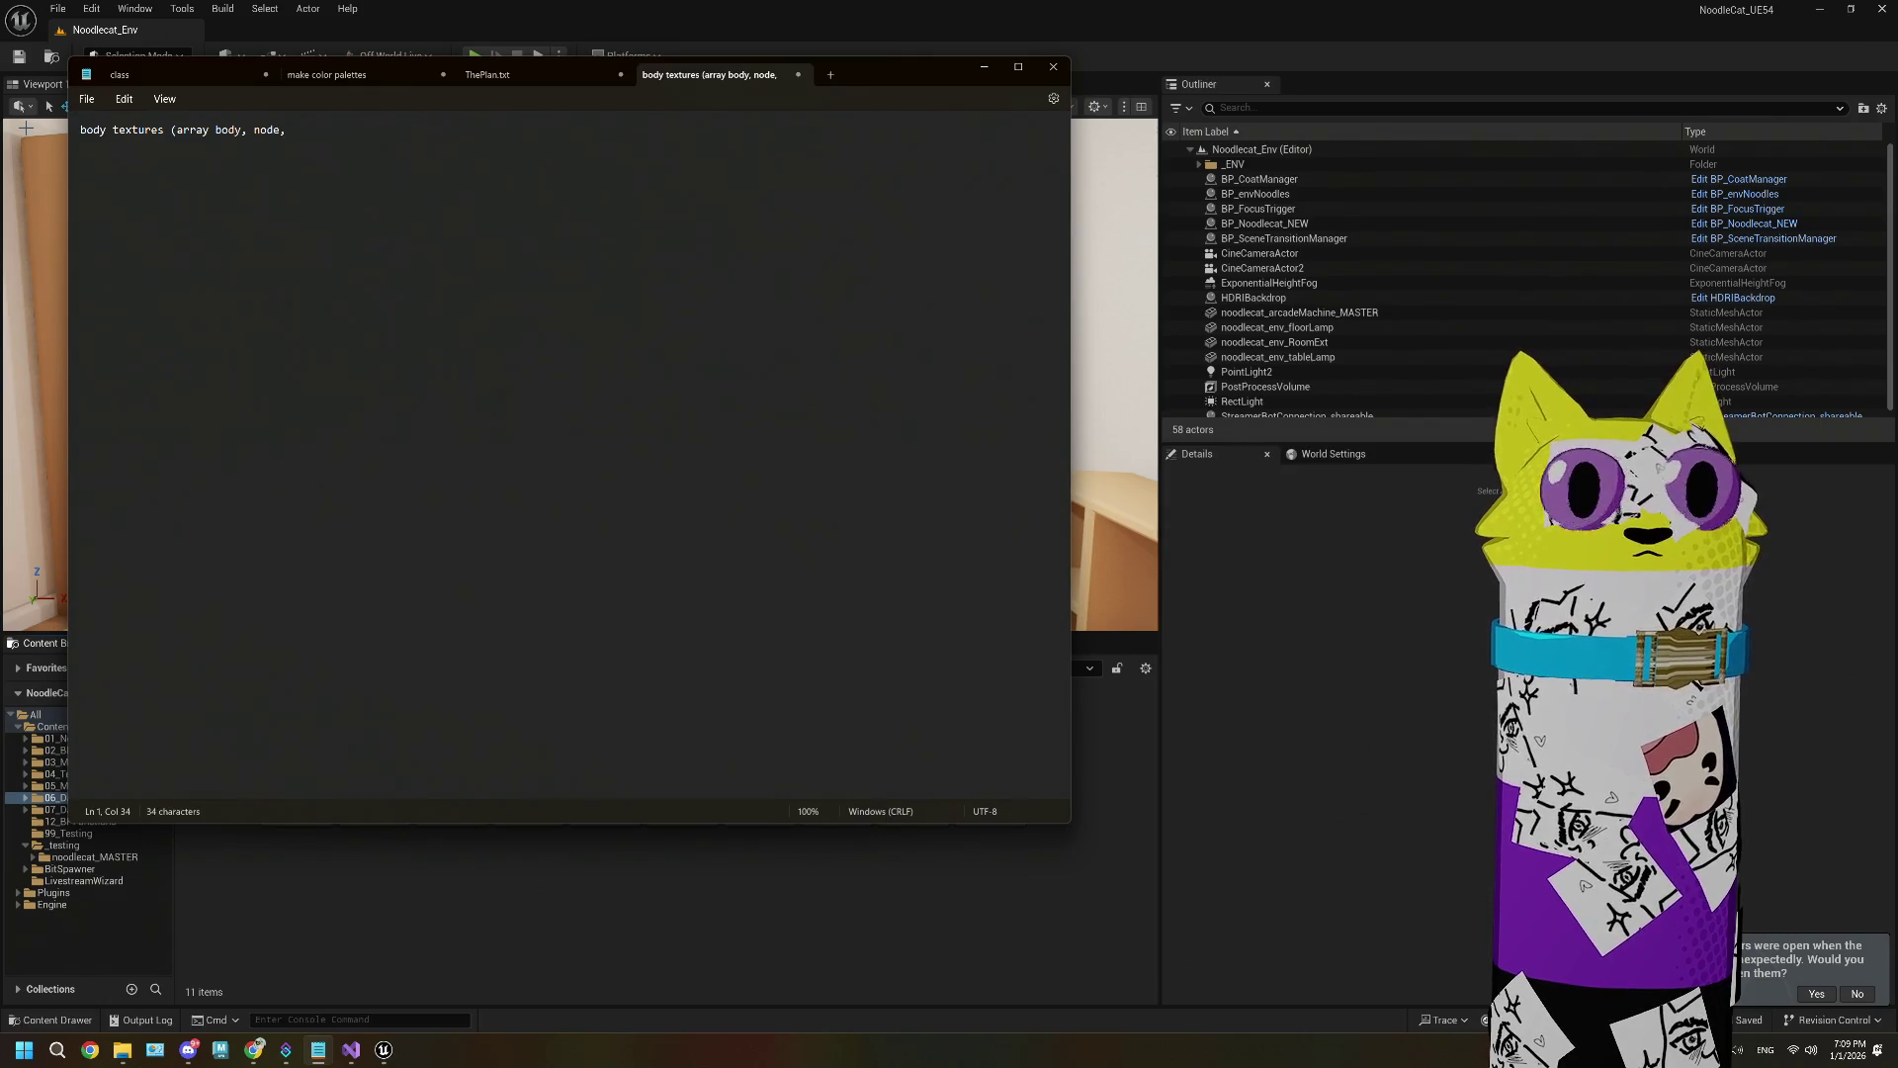
pyautogui.press('BackSpace')
pyautogui.write('s')
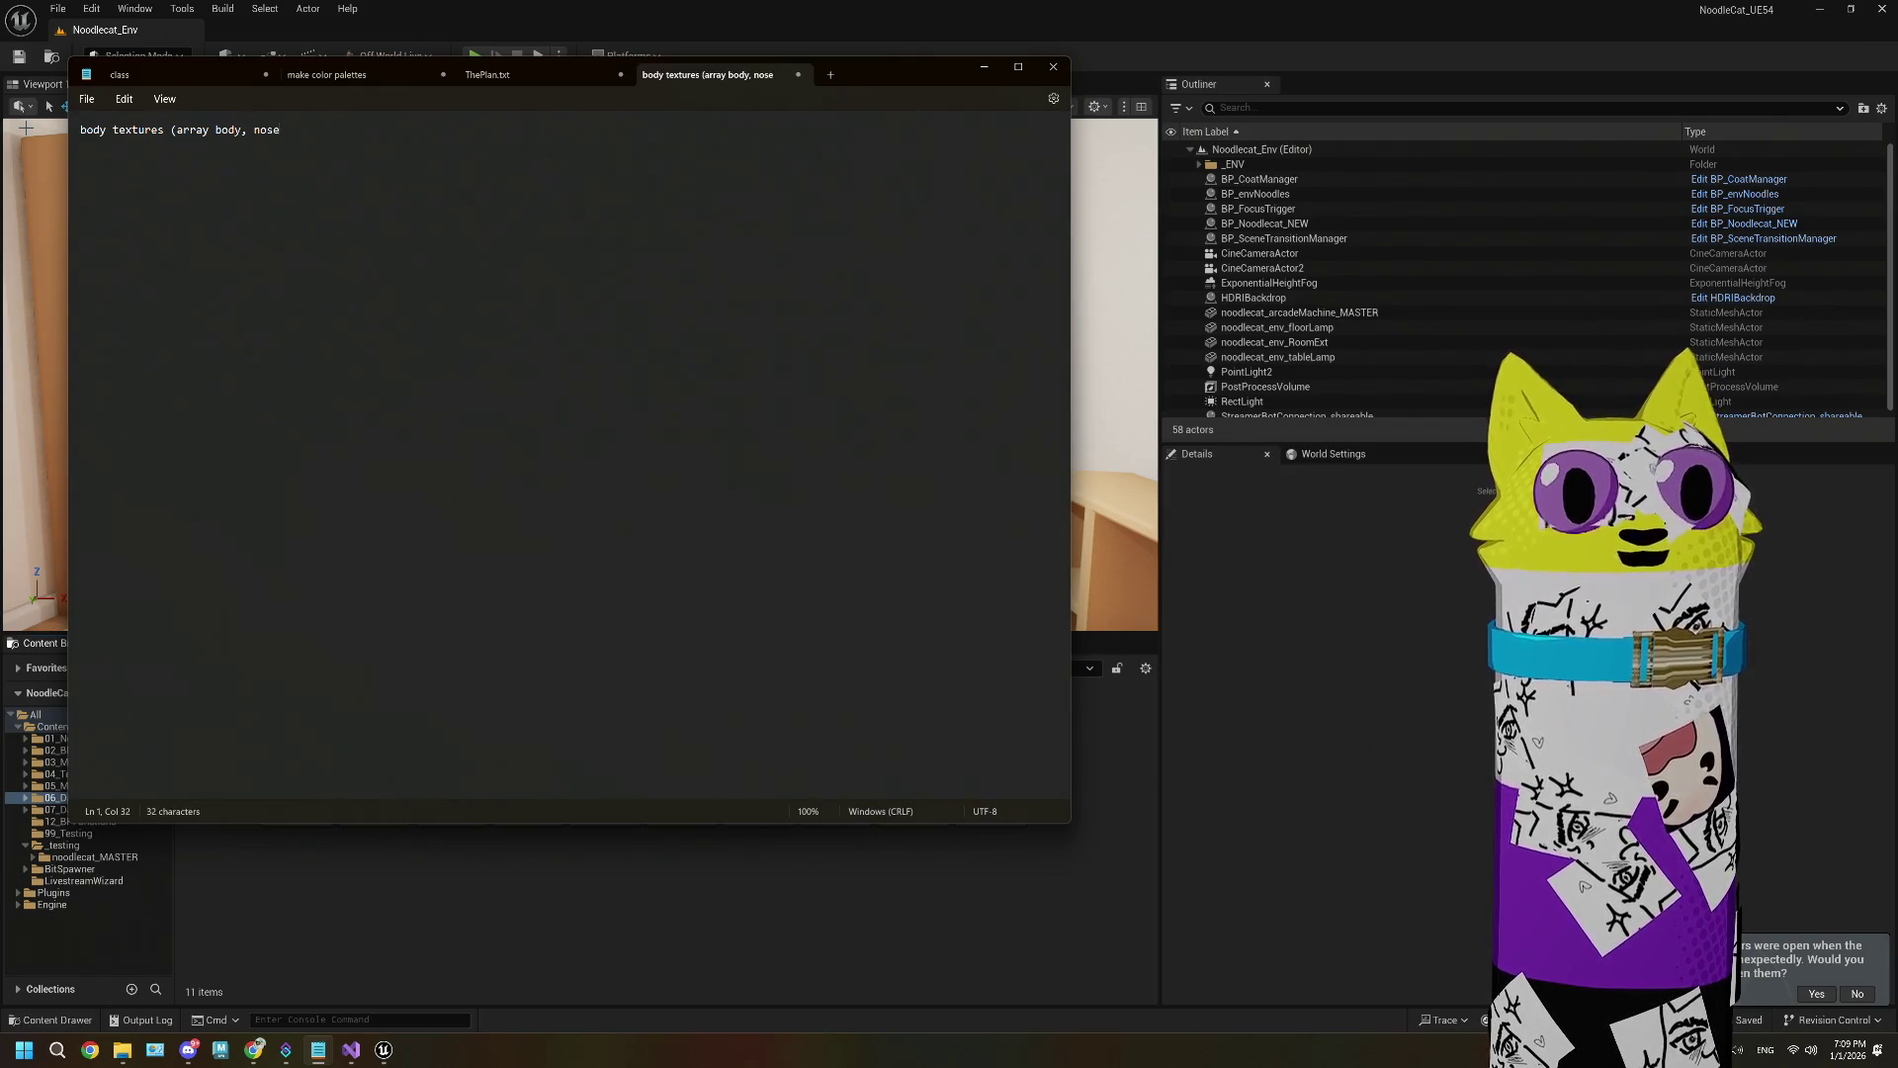
pyautogui.write('eye')
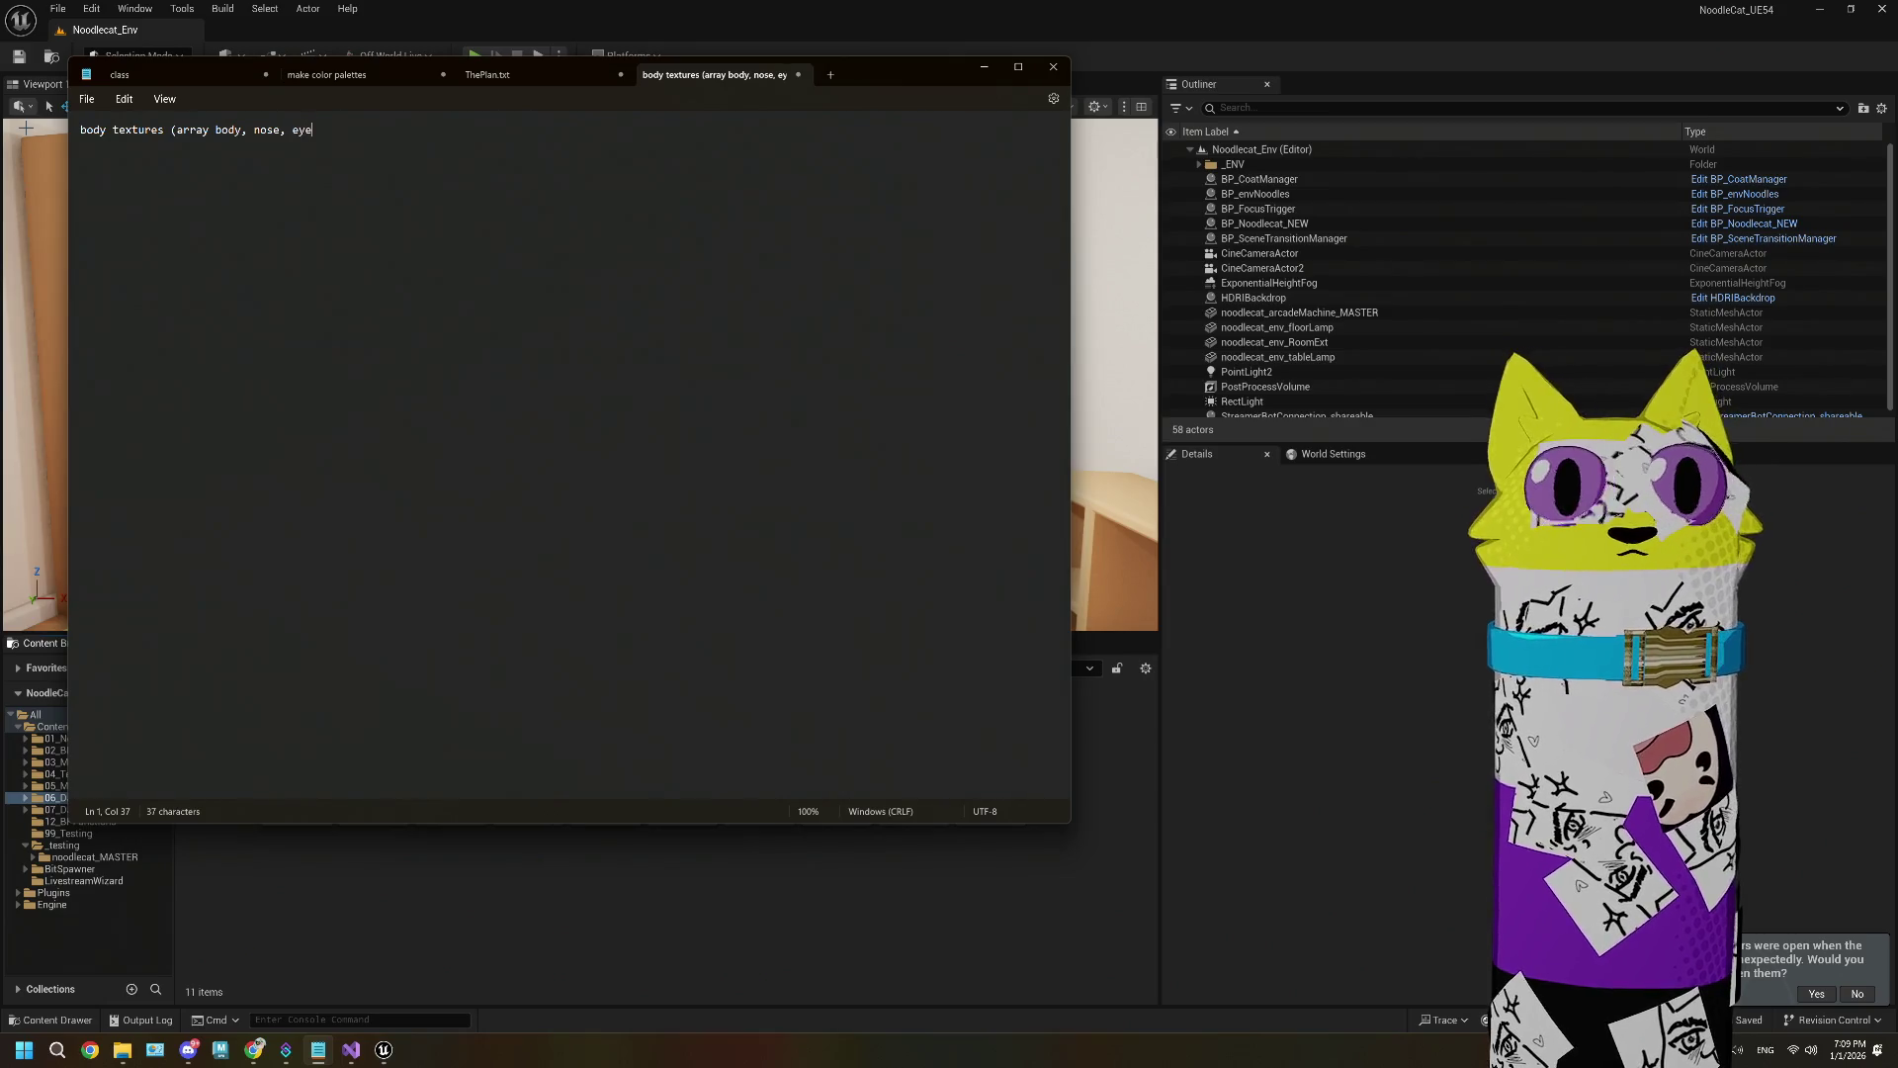
pyautogui.write('s, etc')
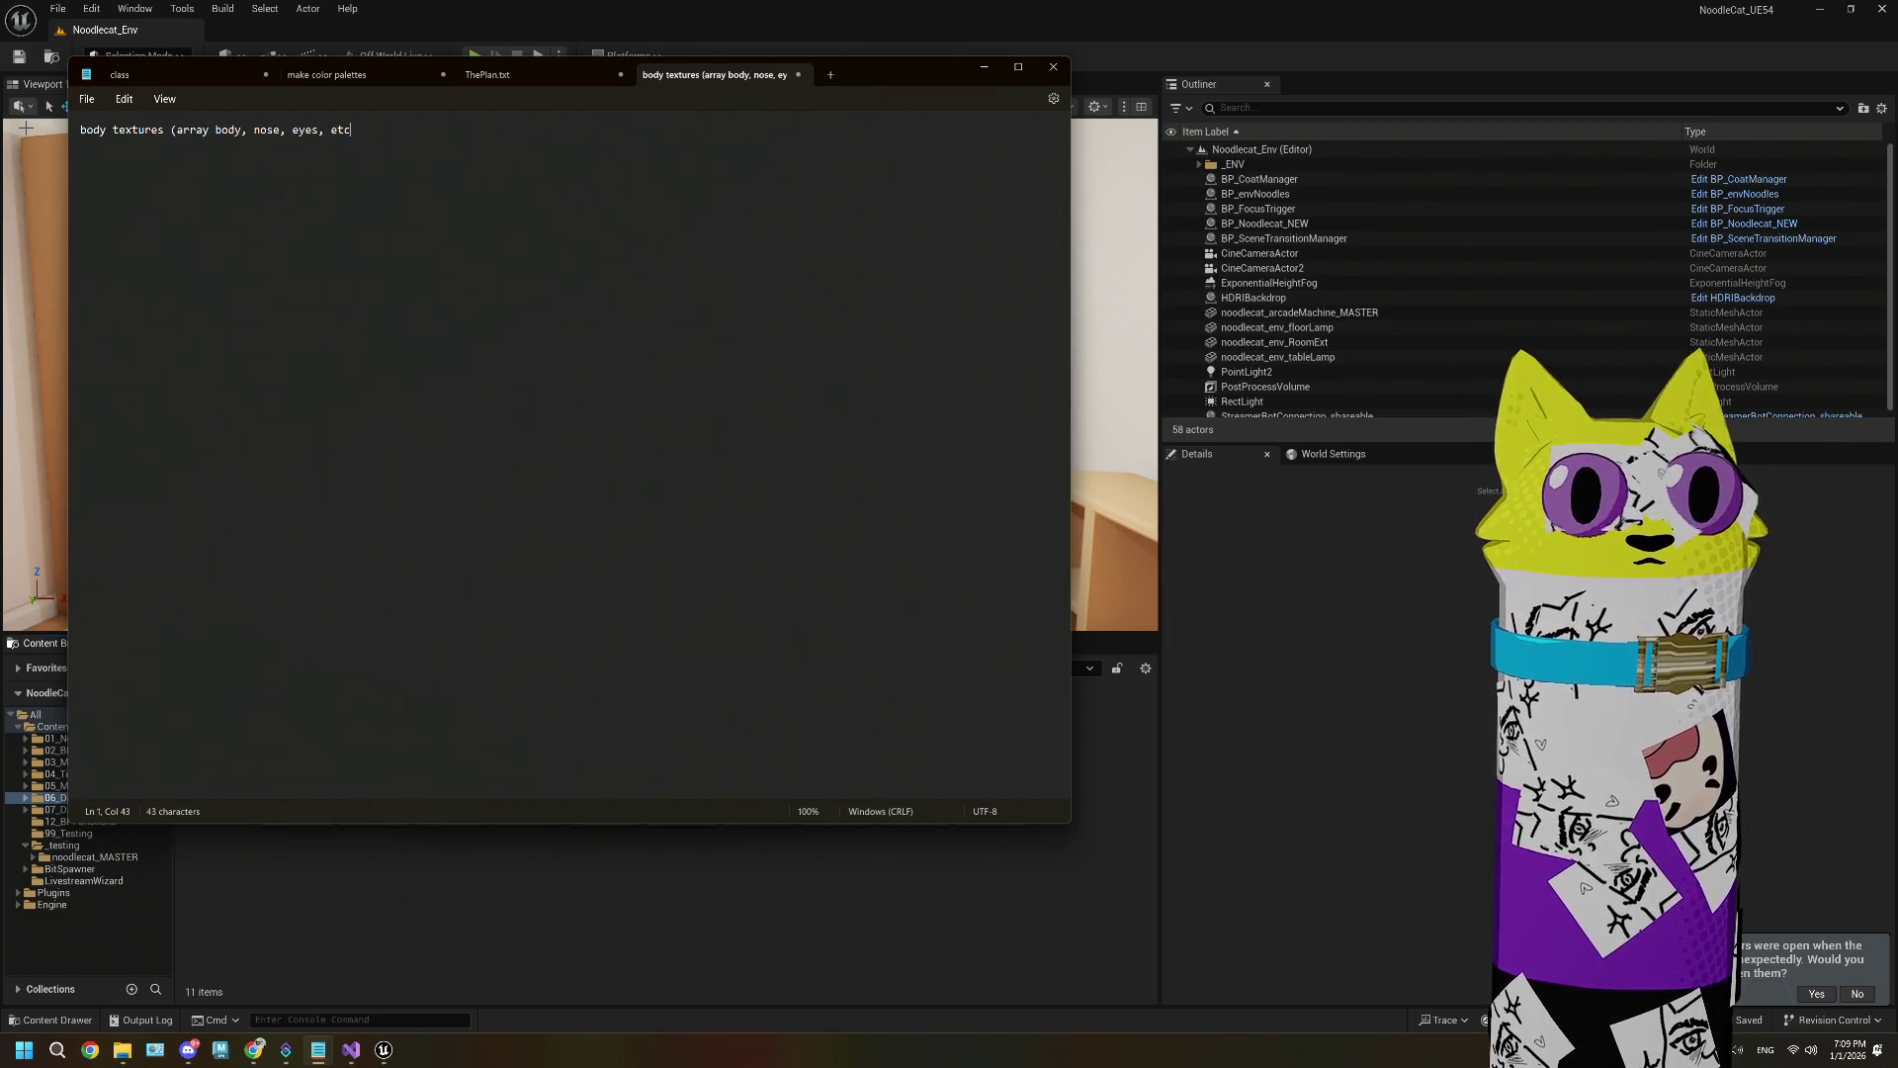
pyautogui.press('Return')
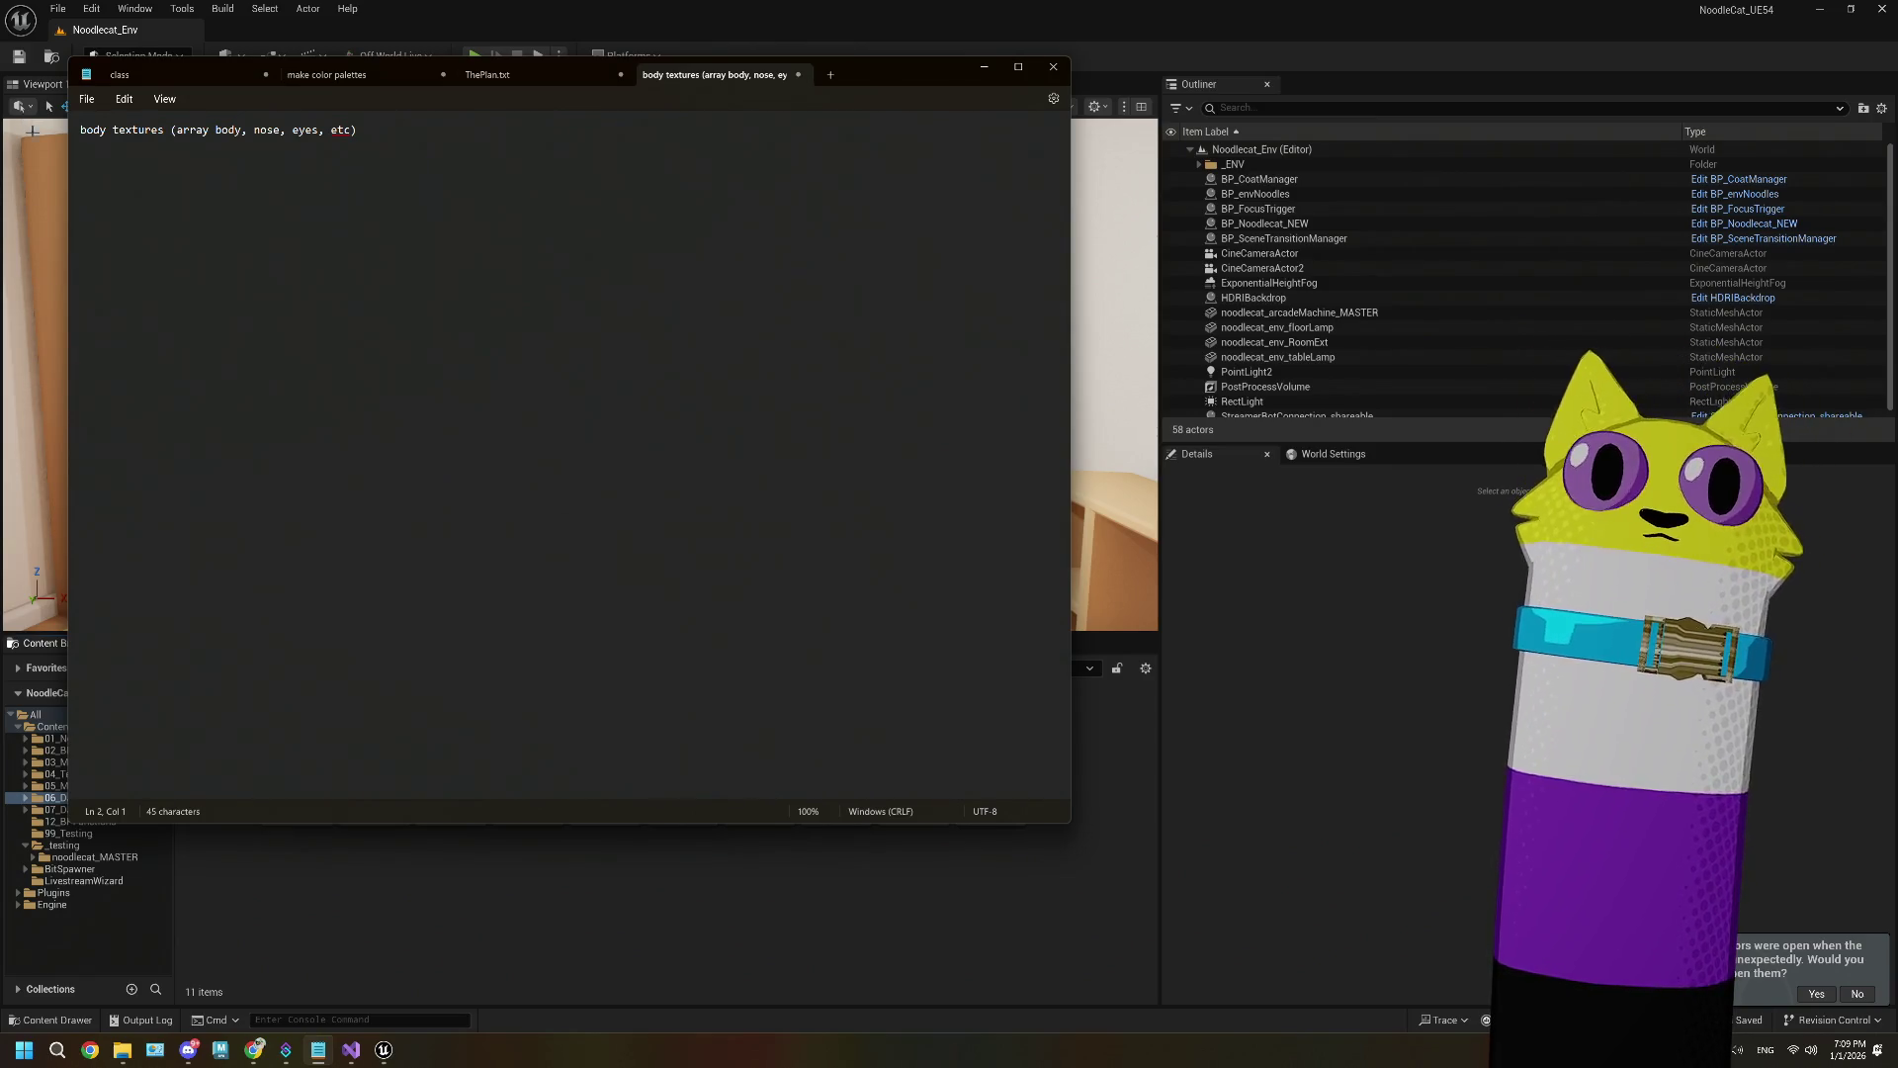
pyautogui.press('BackSpace')
pyautogui.write('b')
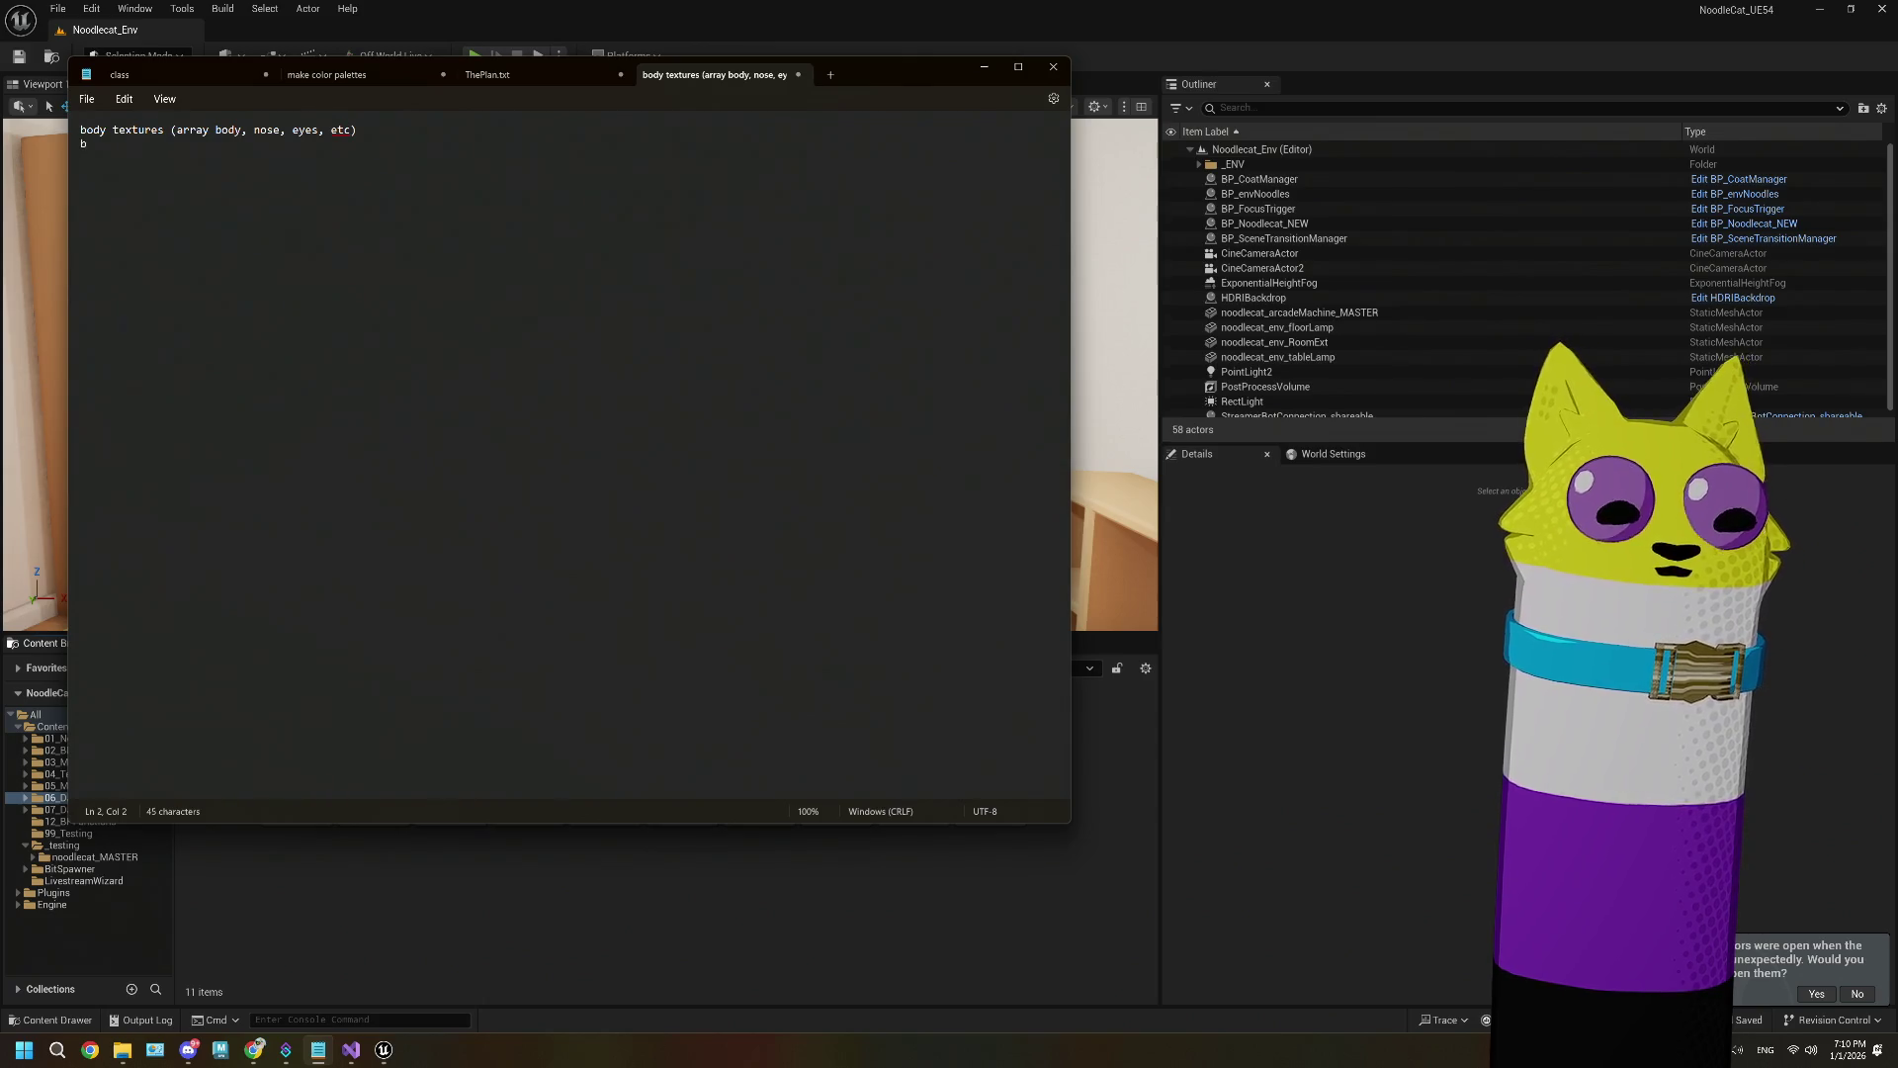
# Step: Add 'body colors' as the second line, deleting its parenthetical palette note, and begin a third line
pyautogui.write('ody colors')
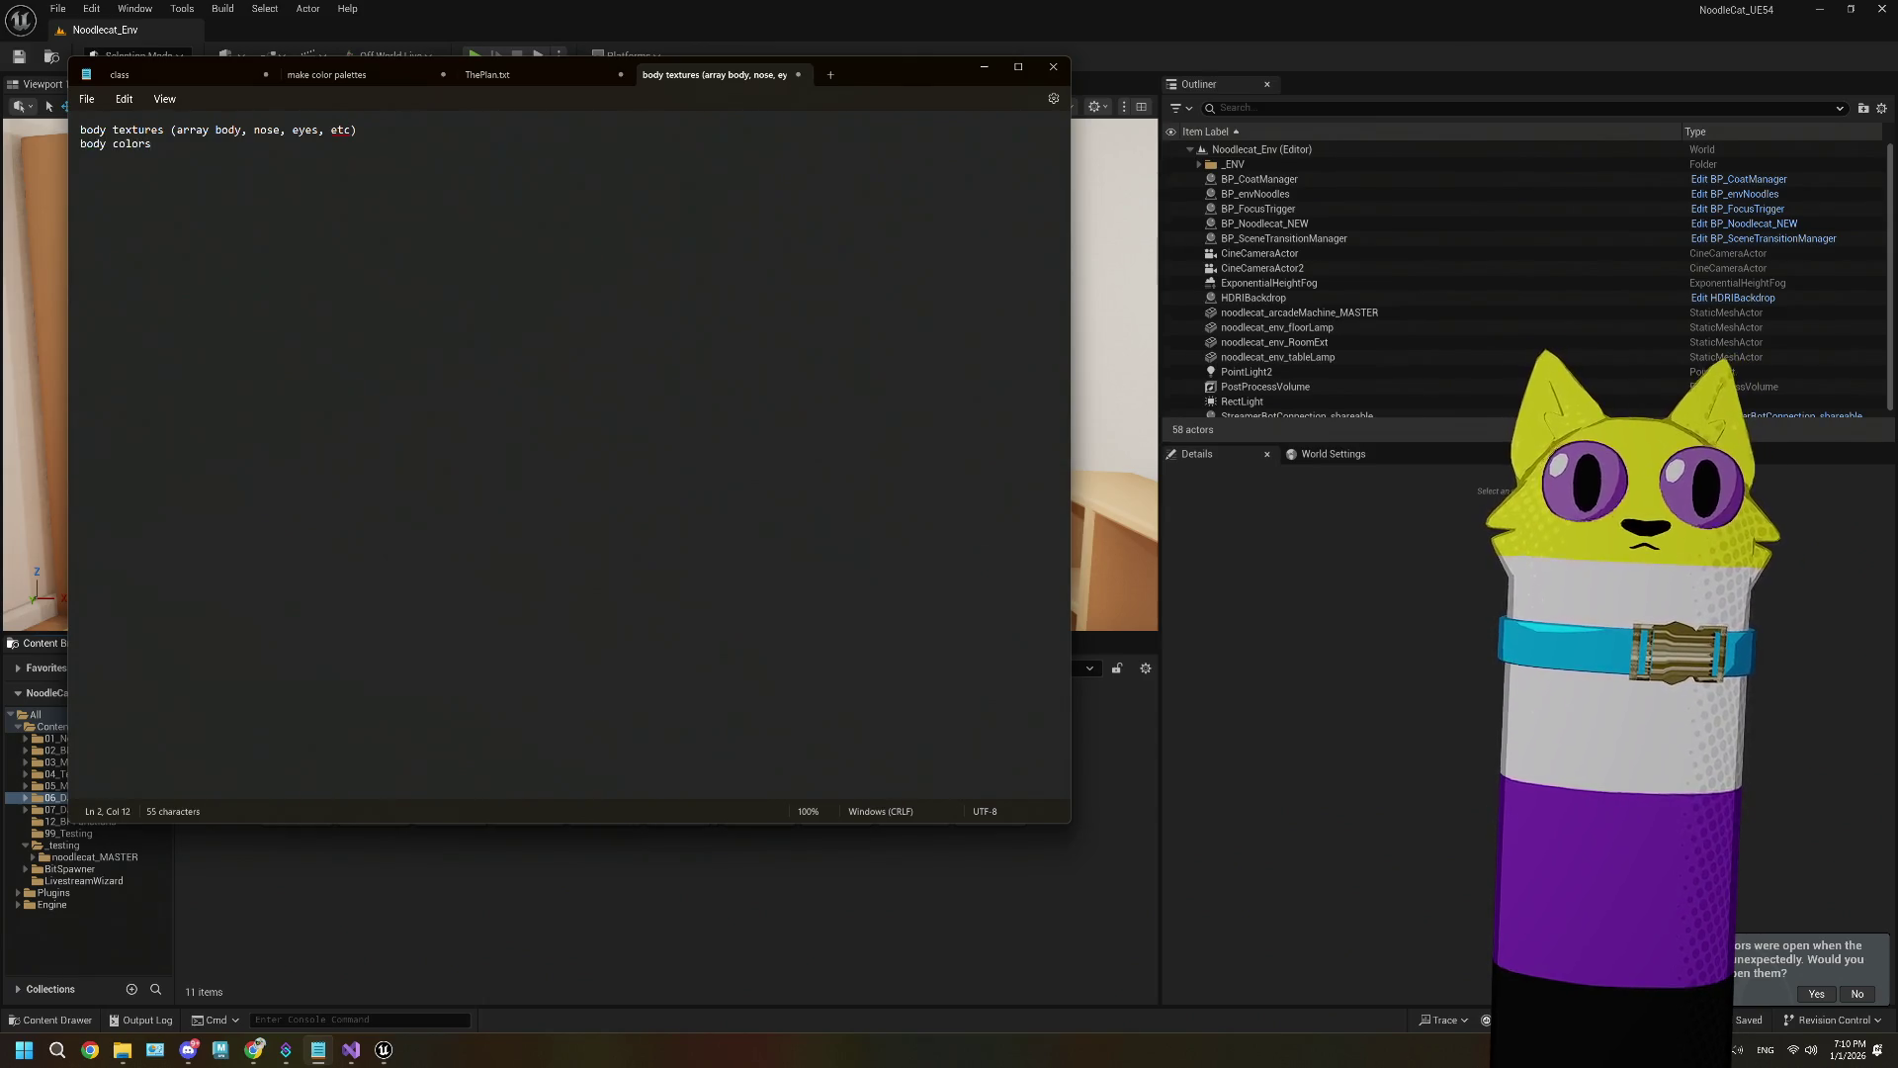
pyautogui.write(' (p')
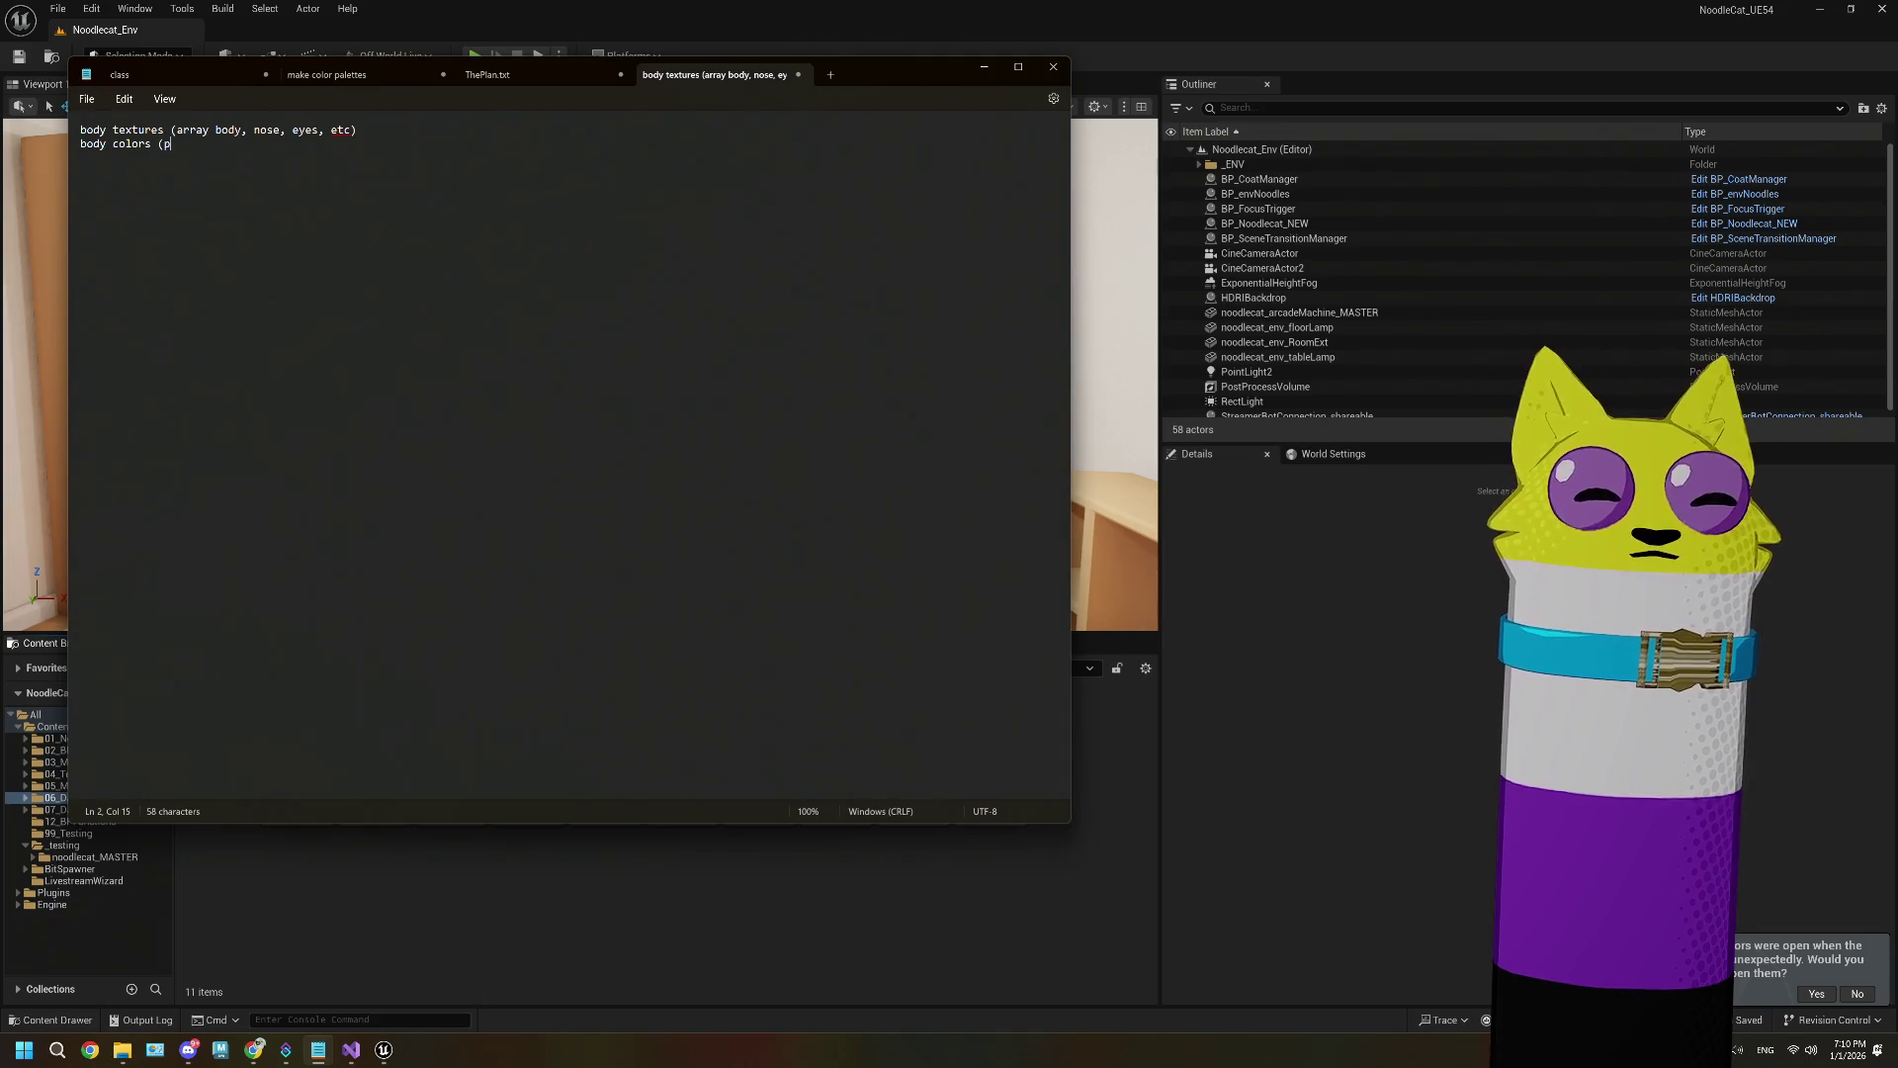
pyautogui.write('alle')
pyautogui.press('BackSpace')
pyautogui.press('BackSpace')
pyautogui.press('BackSpace')
pyautogui.write('et')
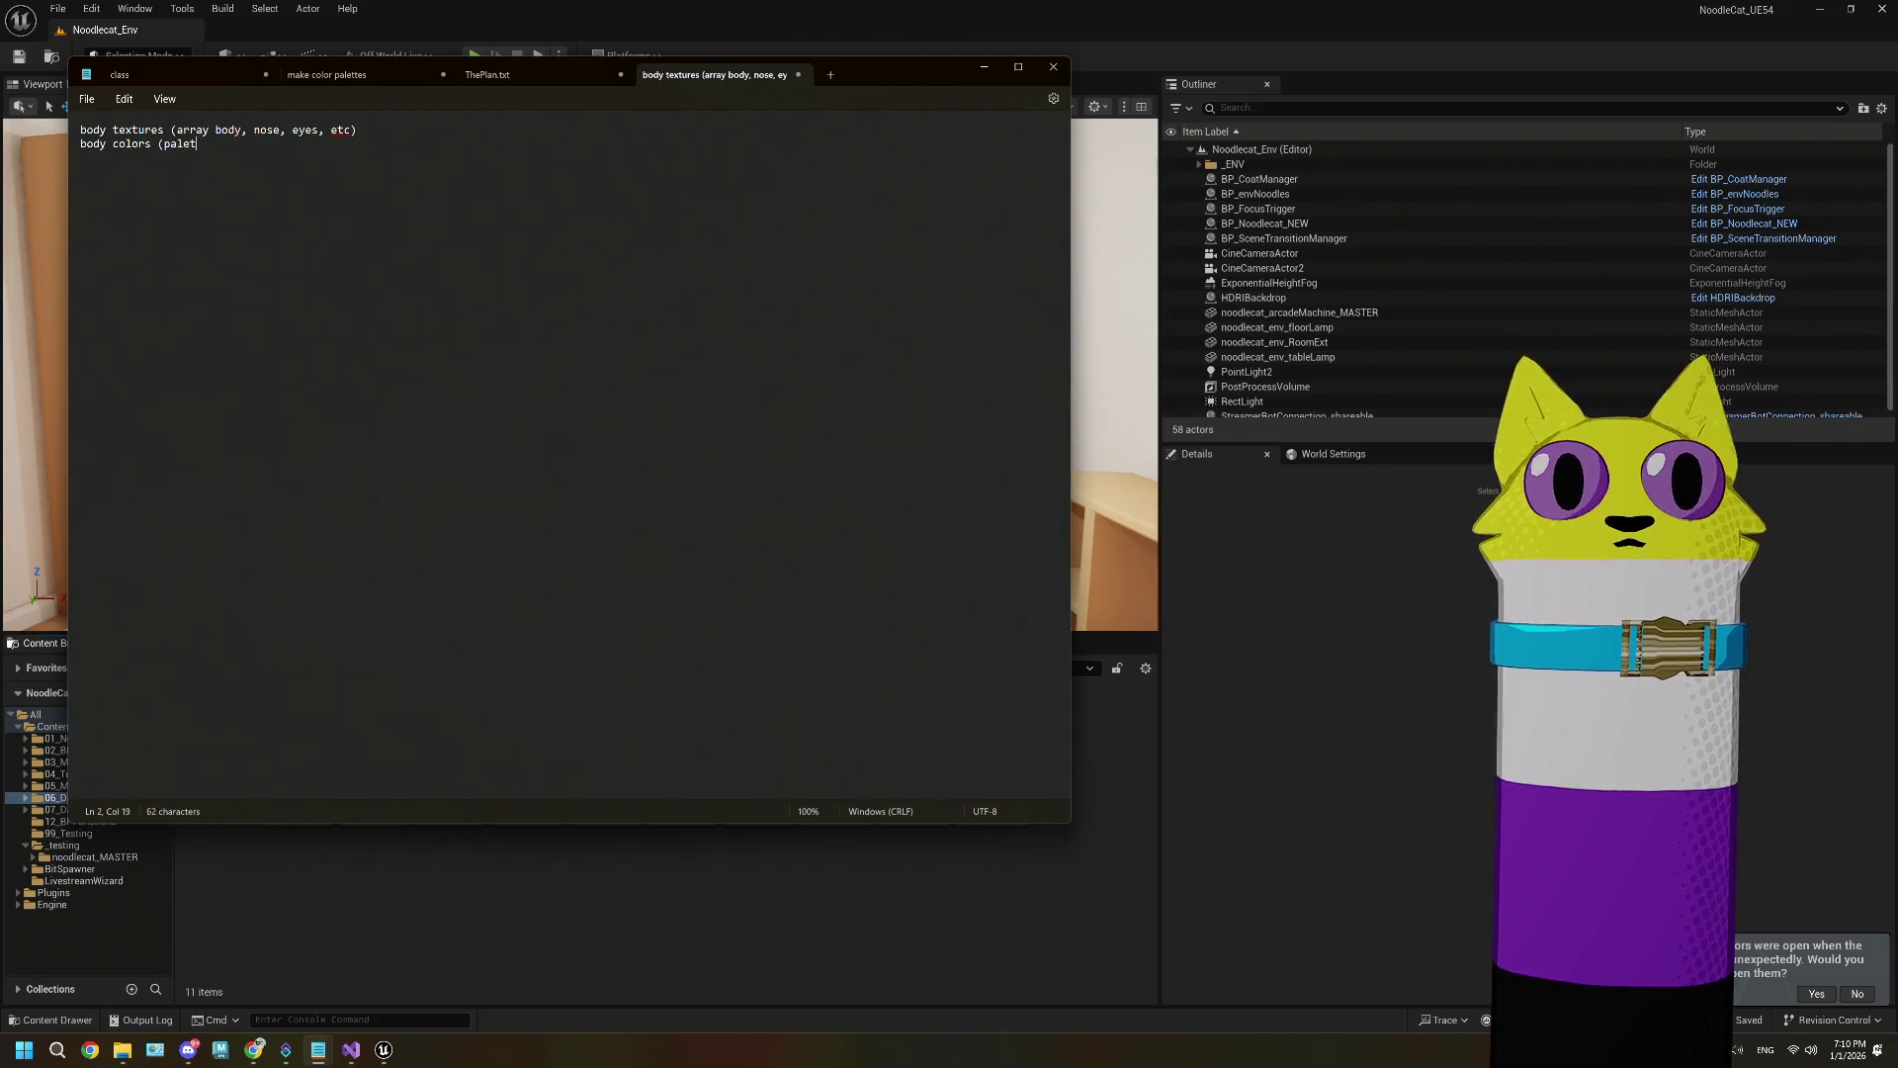
pyautogui.write('te OR ')
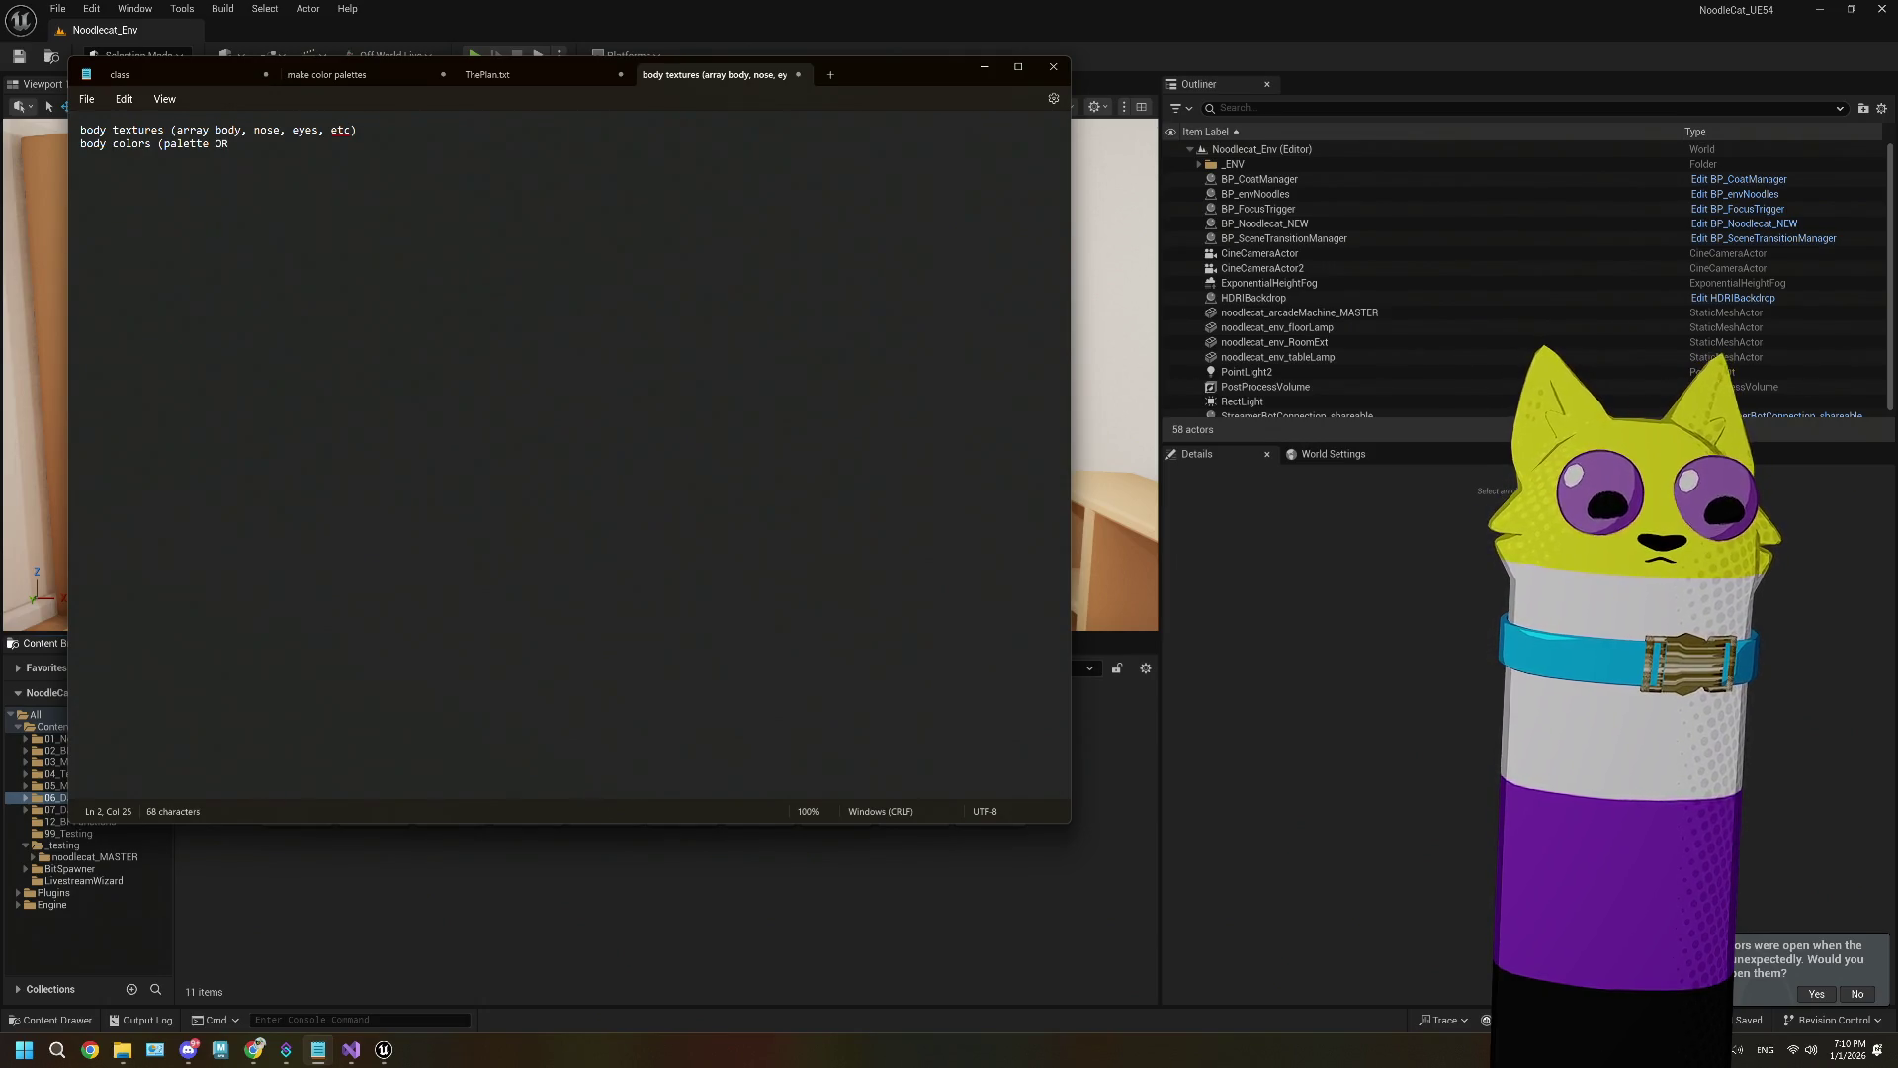
pyautogui.write('indivu')
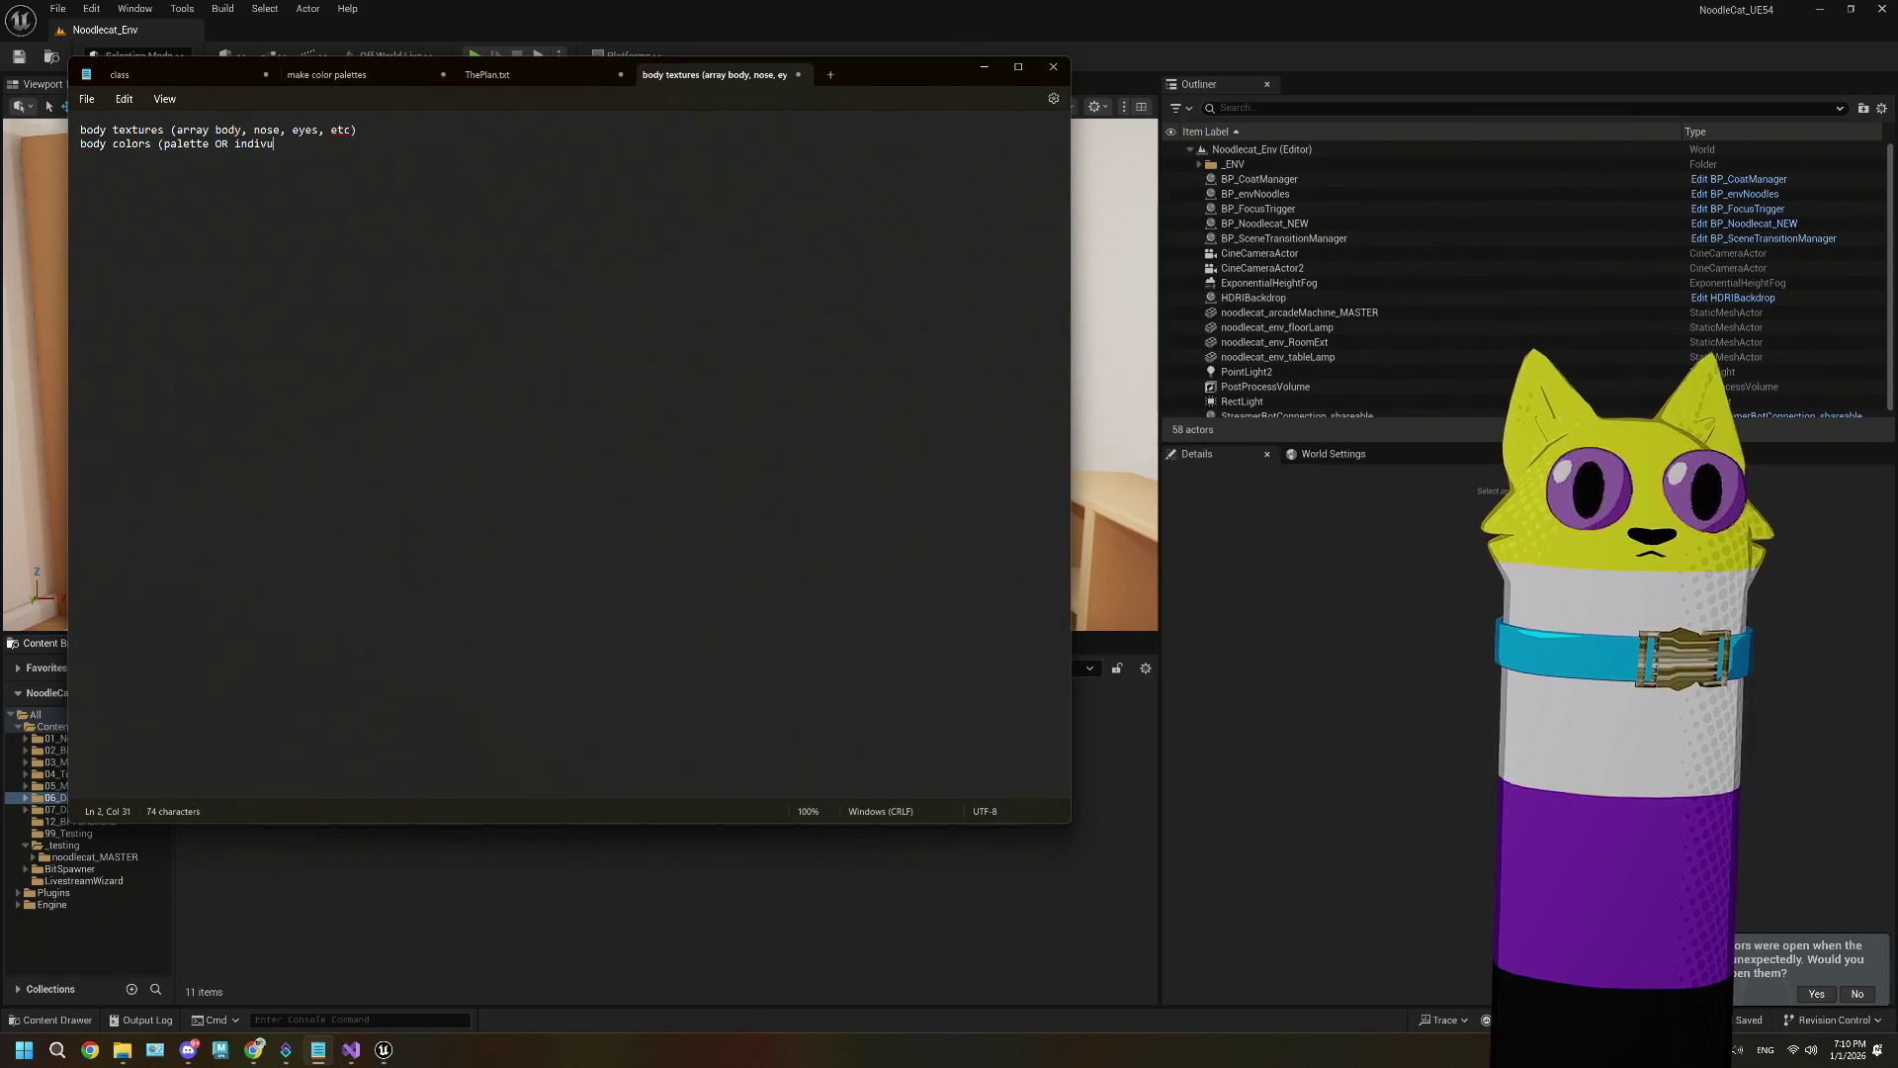
pyautogui.press('BackSpace')
pyautogui.write('idual color con')
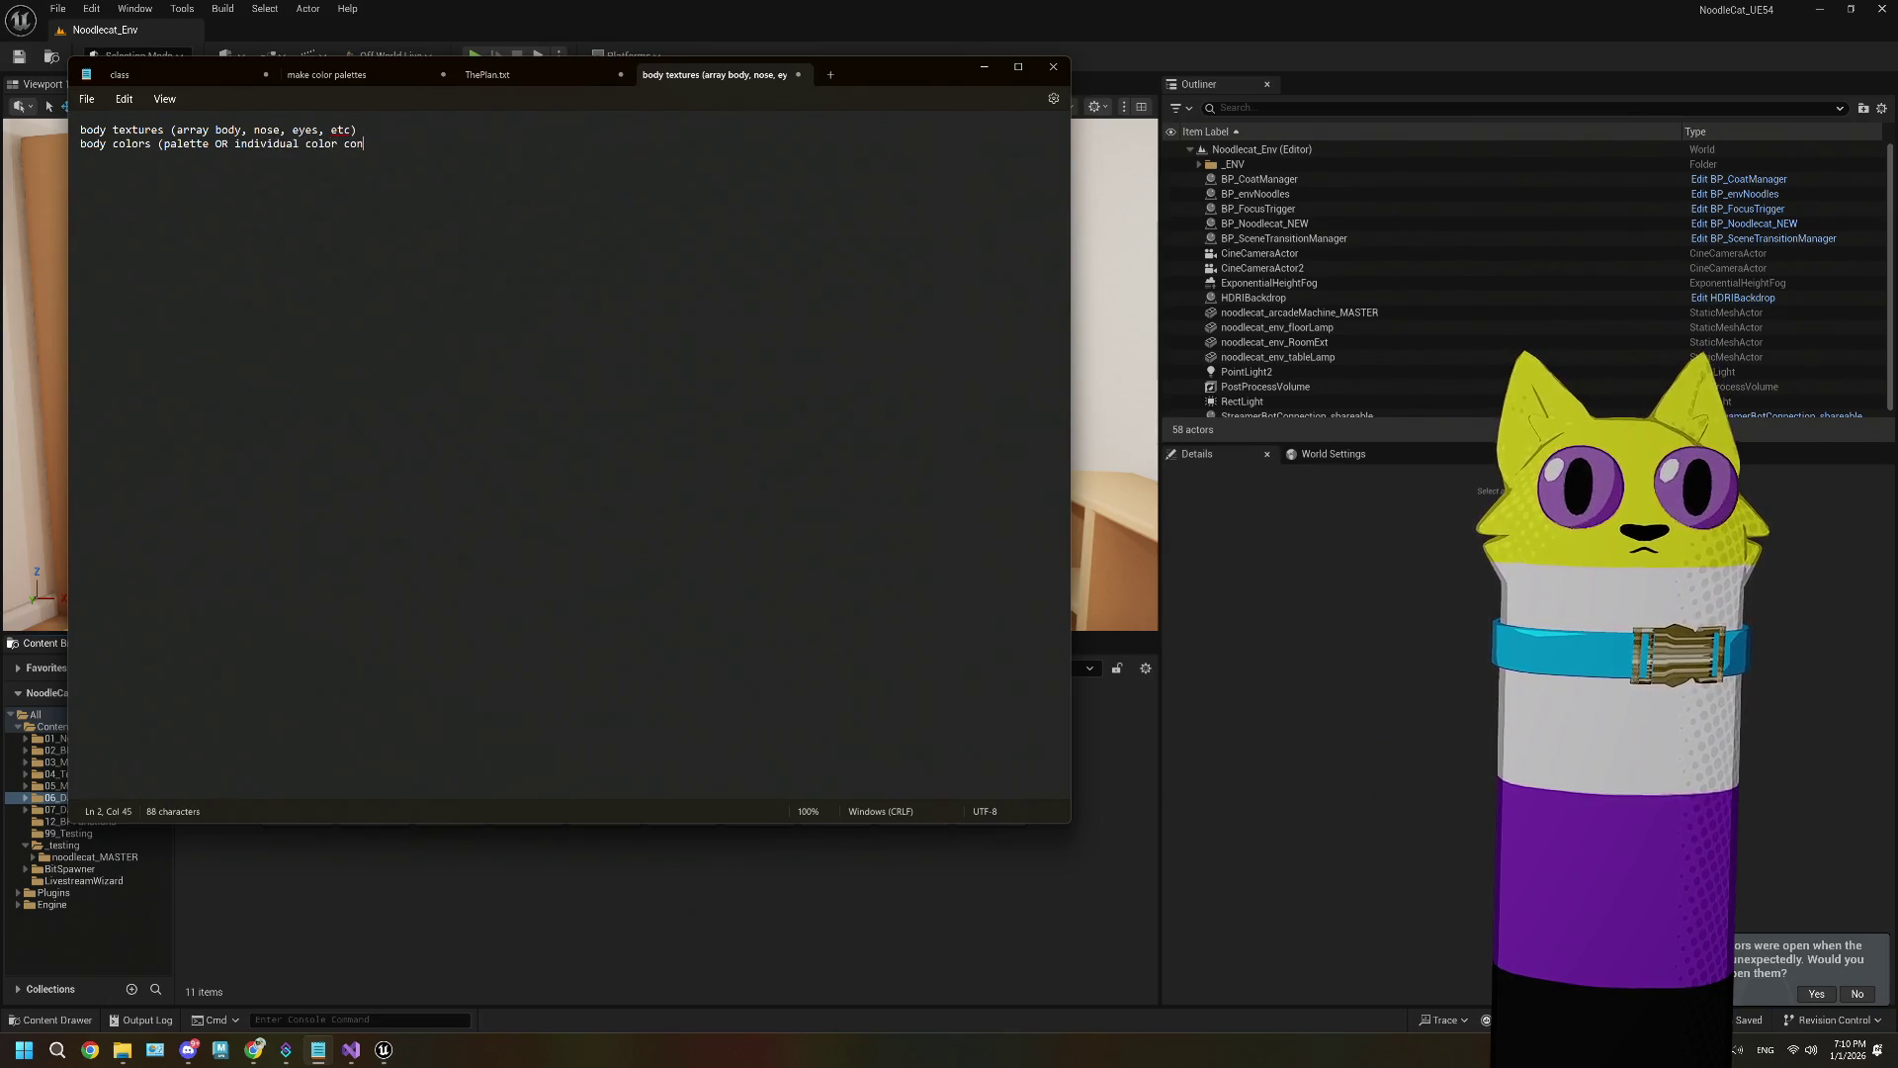
pyautogui.write('trol')
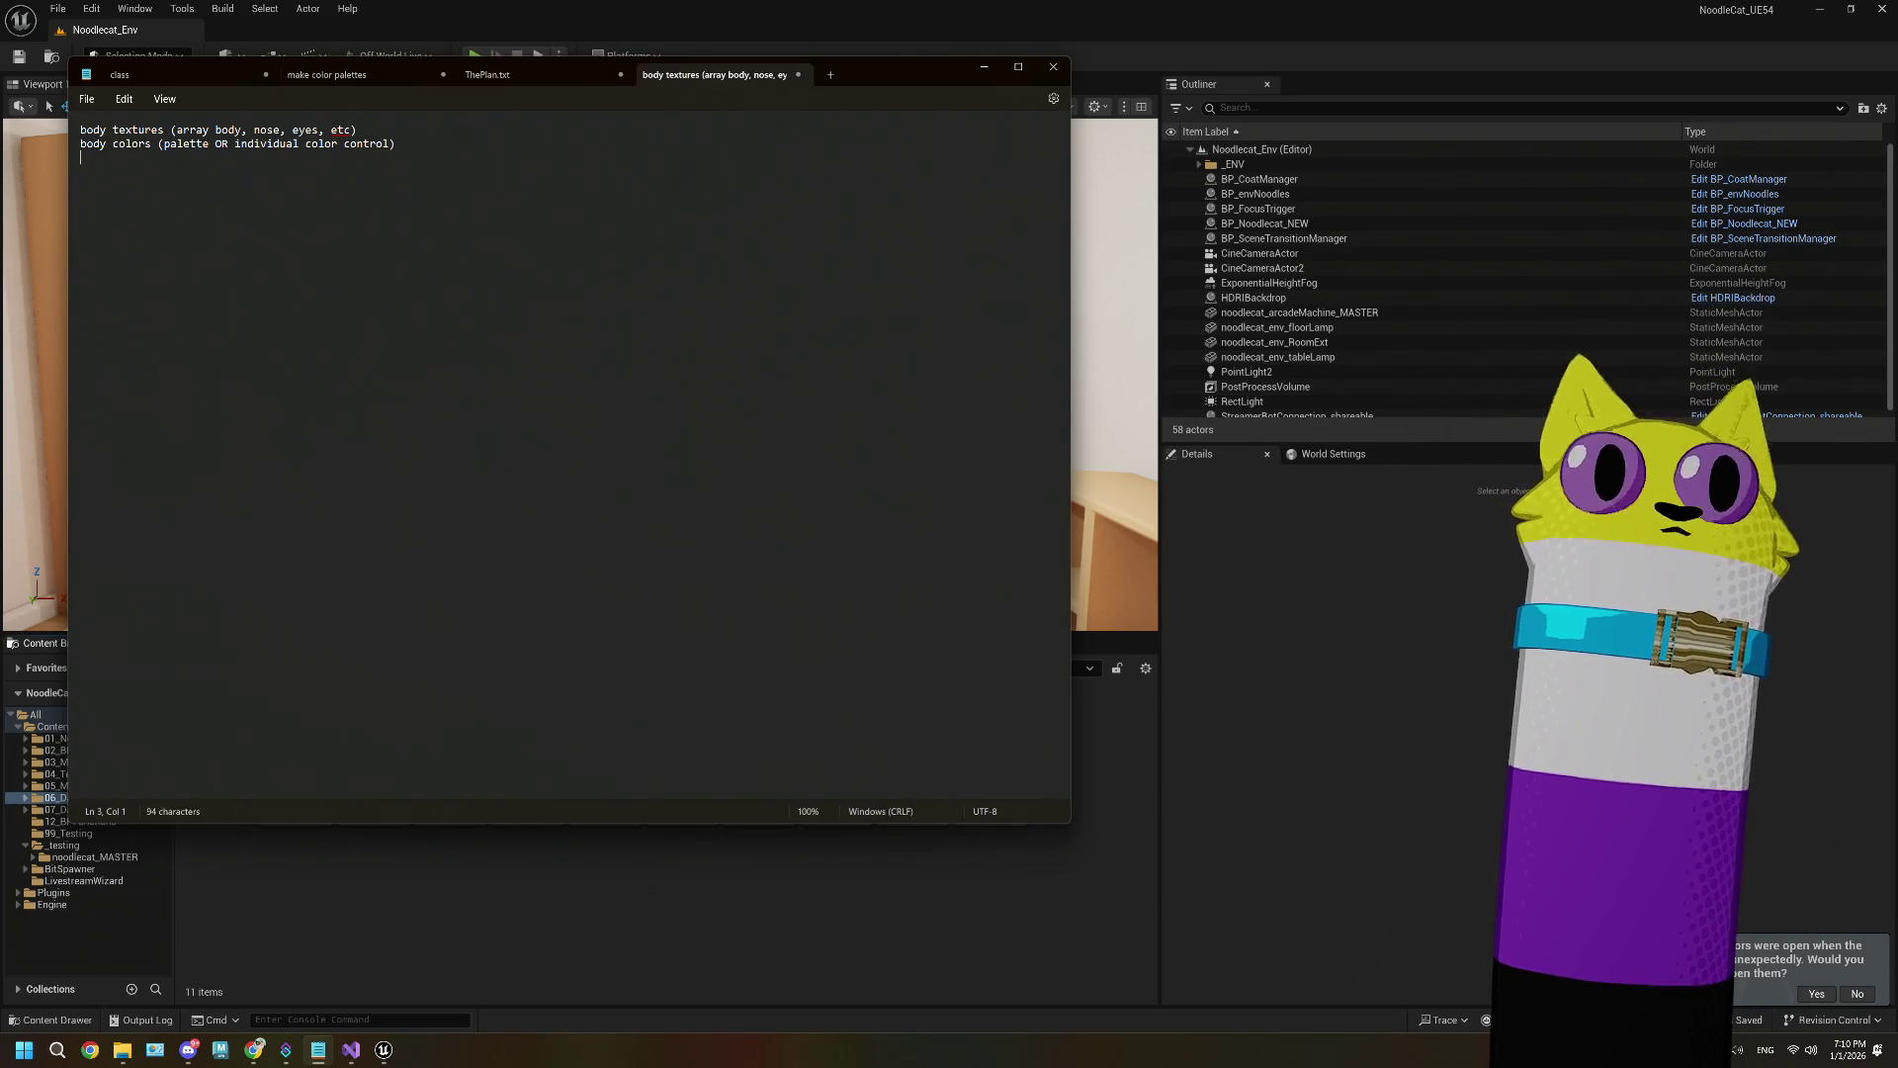
pyautogui.moveTo(396, 158); pyautogui.dragTo(161, 157)
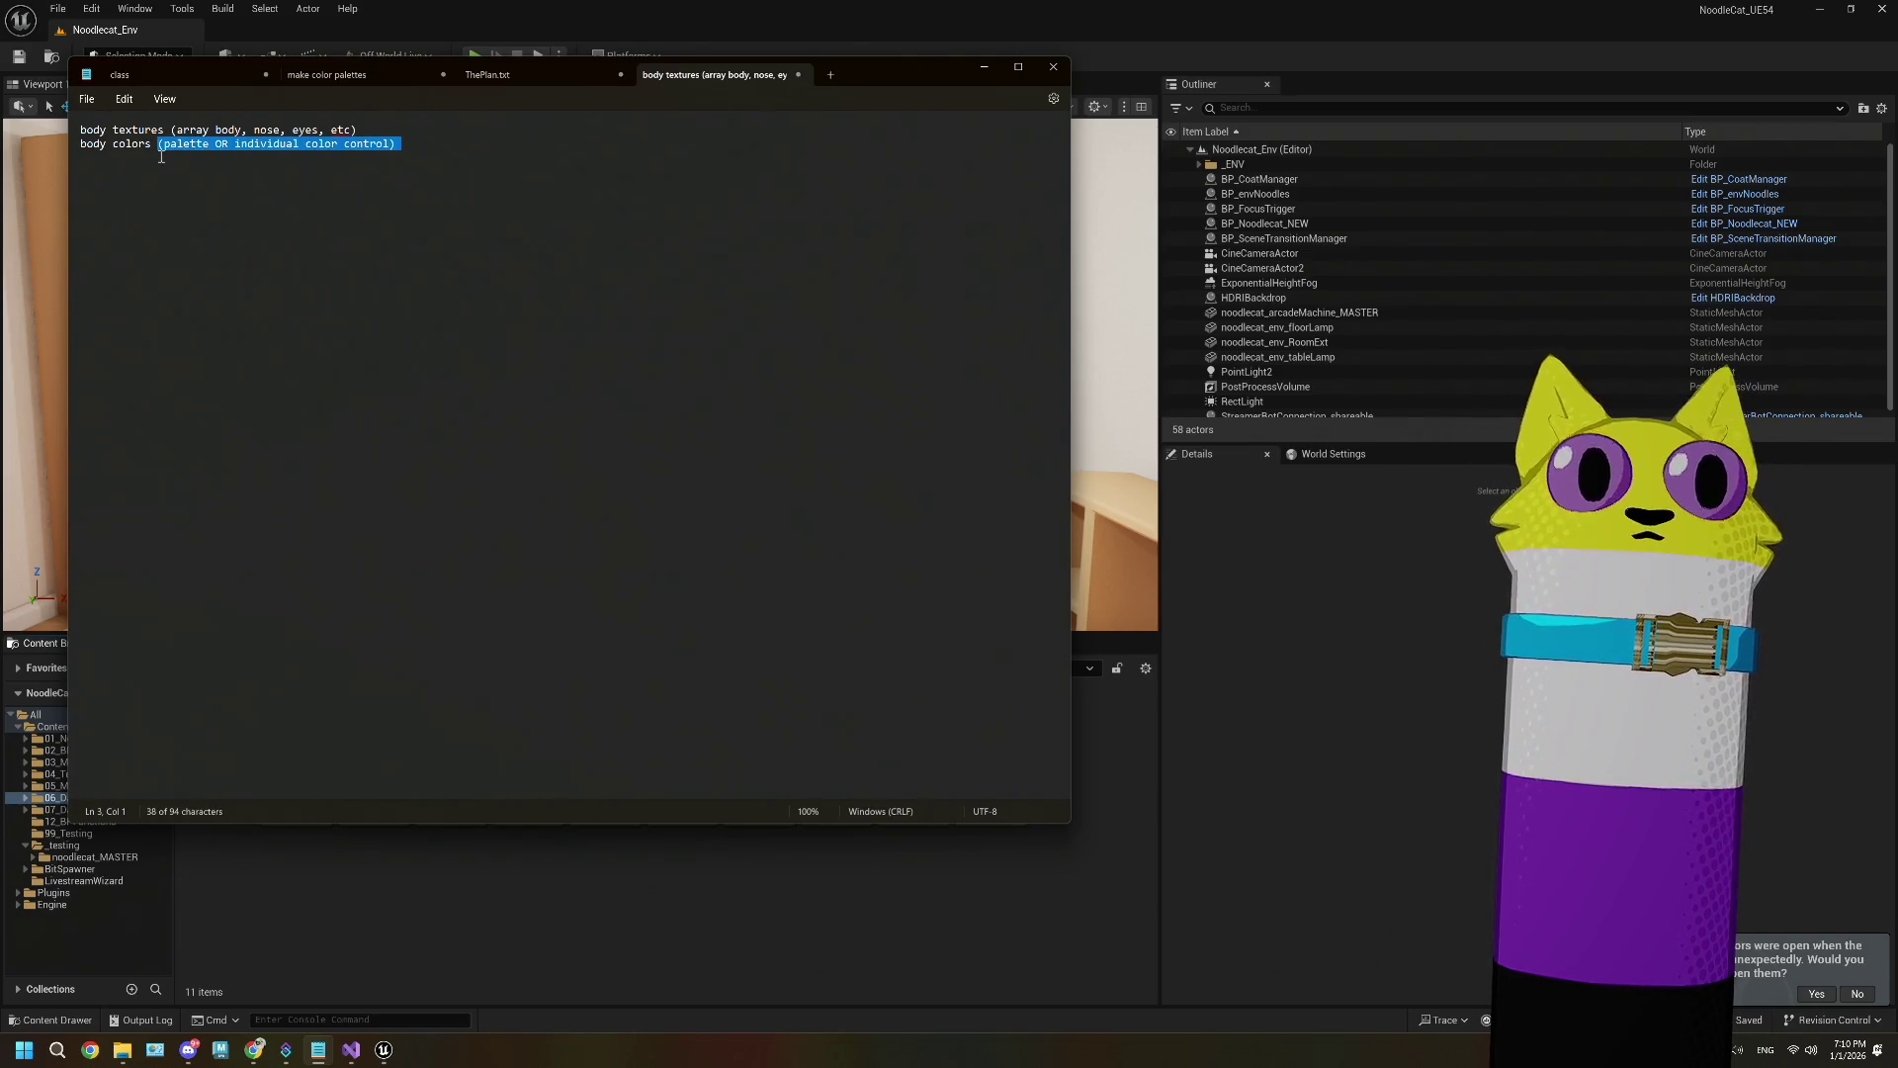
pyautogui.press('BackSpace')
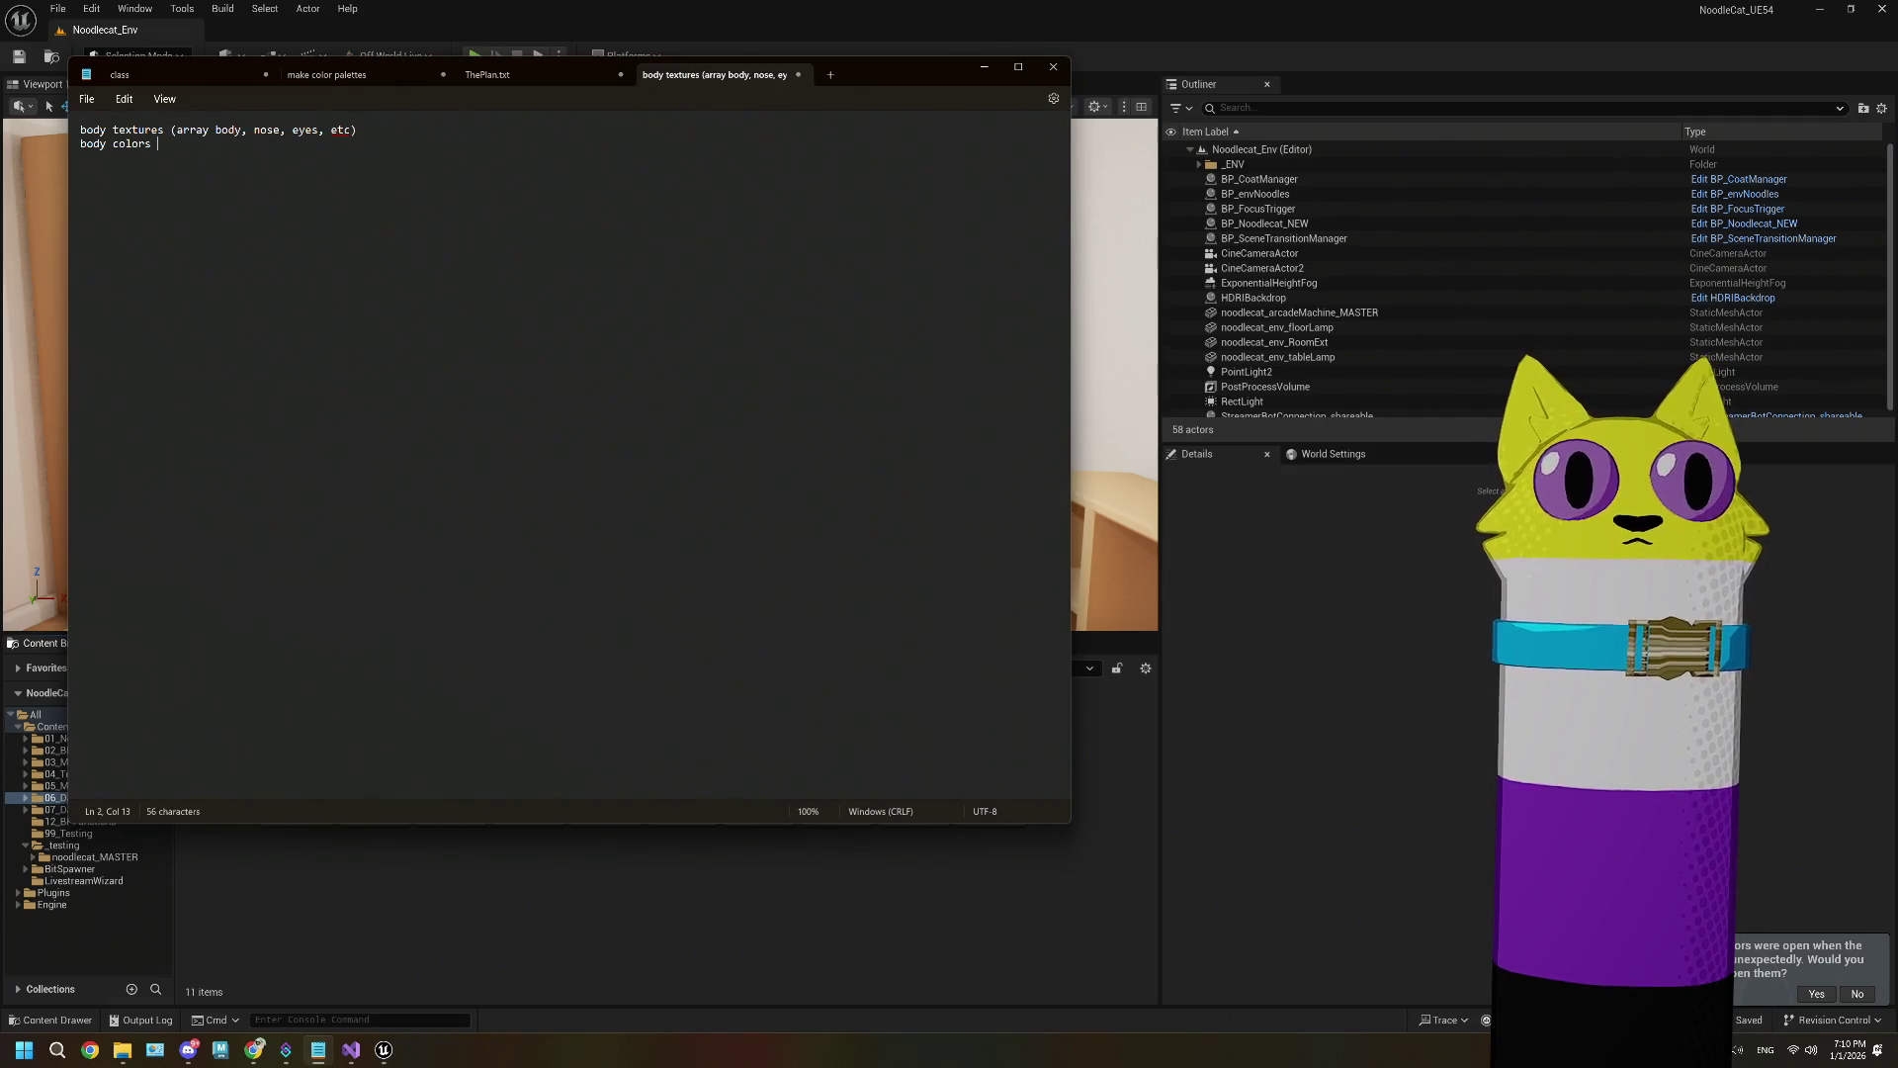
pyautogui.write('body')
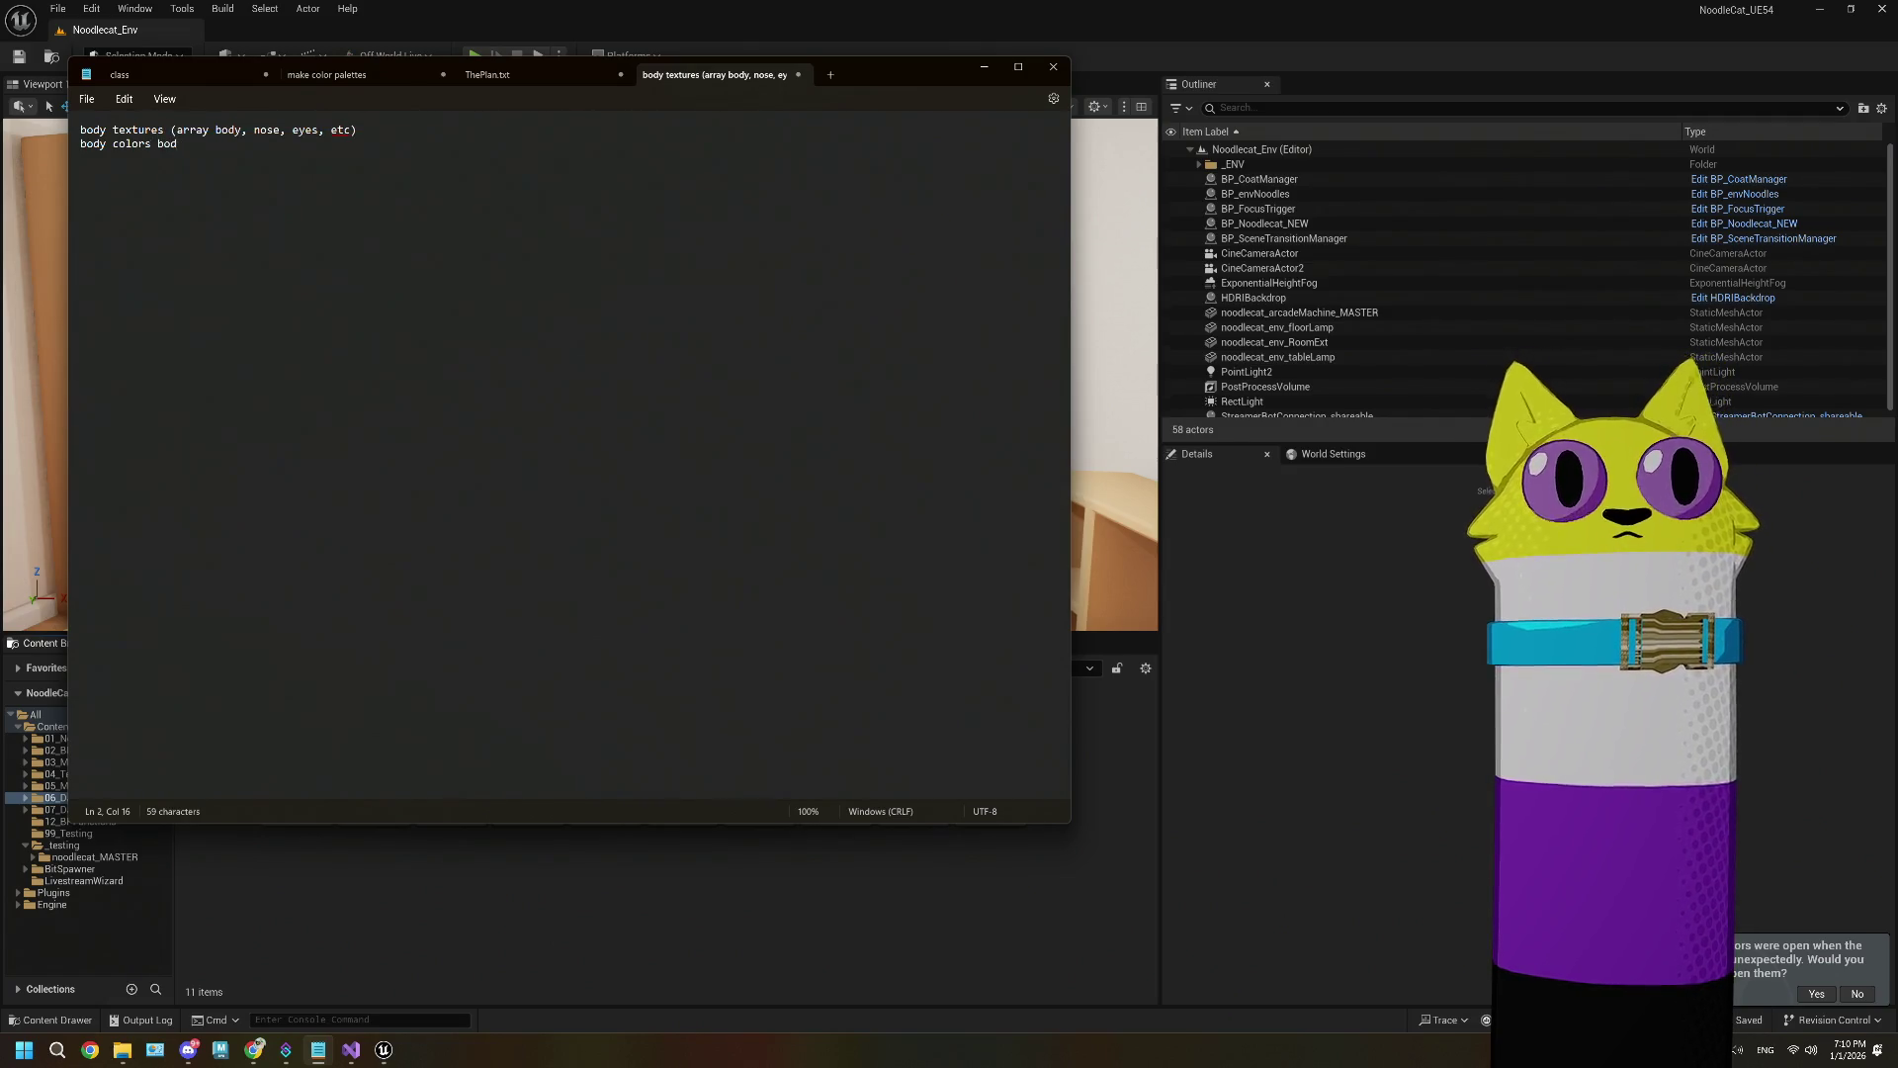
pyautogui.press('BackSpace')
pyautogui.press('BackSpace')
pyautogui.press('BackSpace')
pyautogui.write('body')
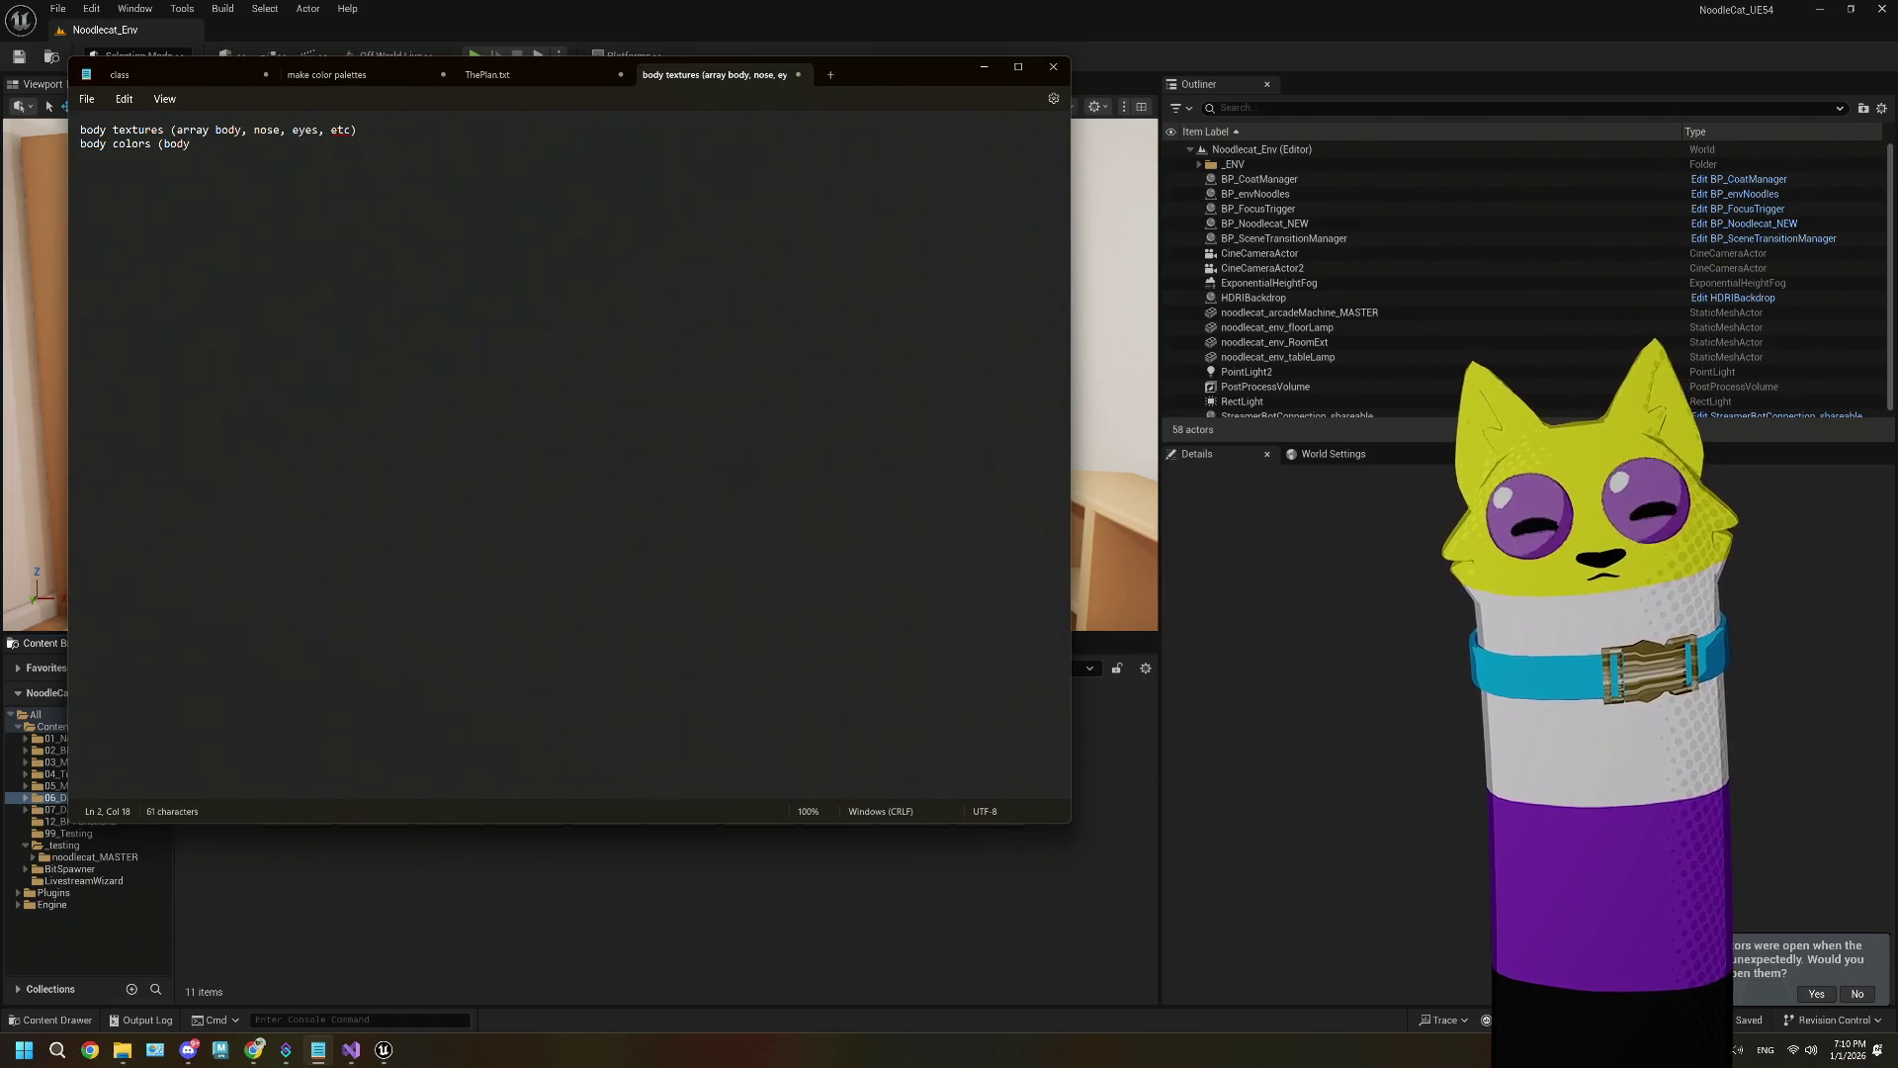
pyautogui.press('BackSpace')
pyautogui.press('BackSpace')
pyautogui.press('BackSpace')
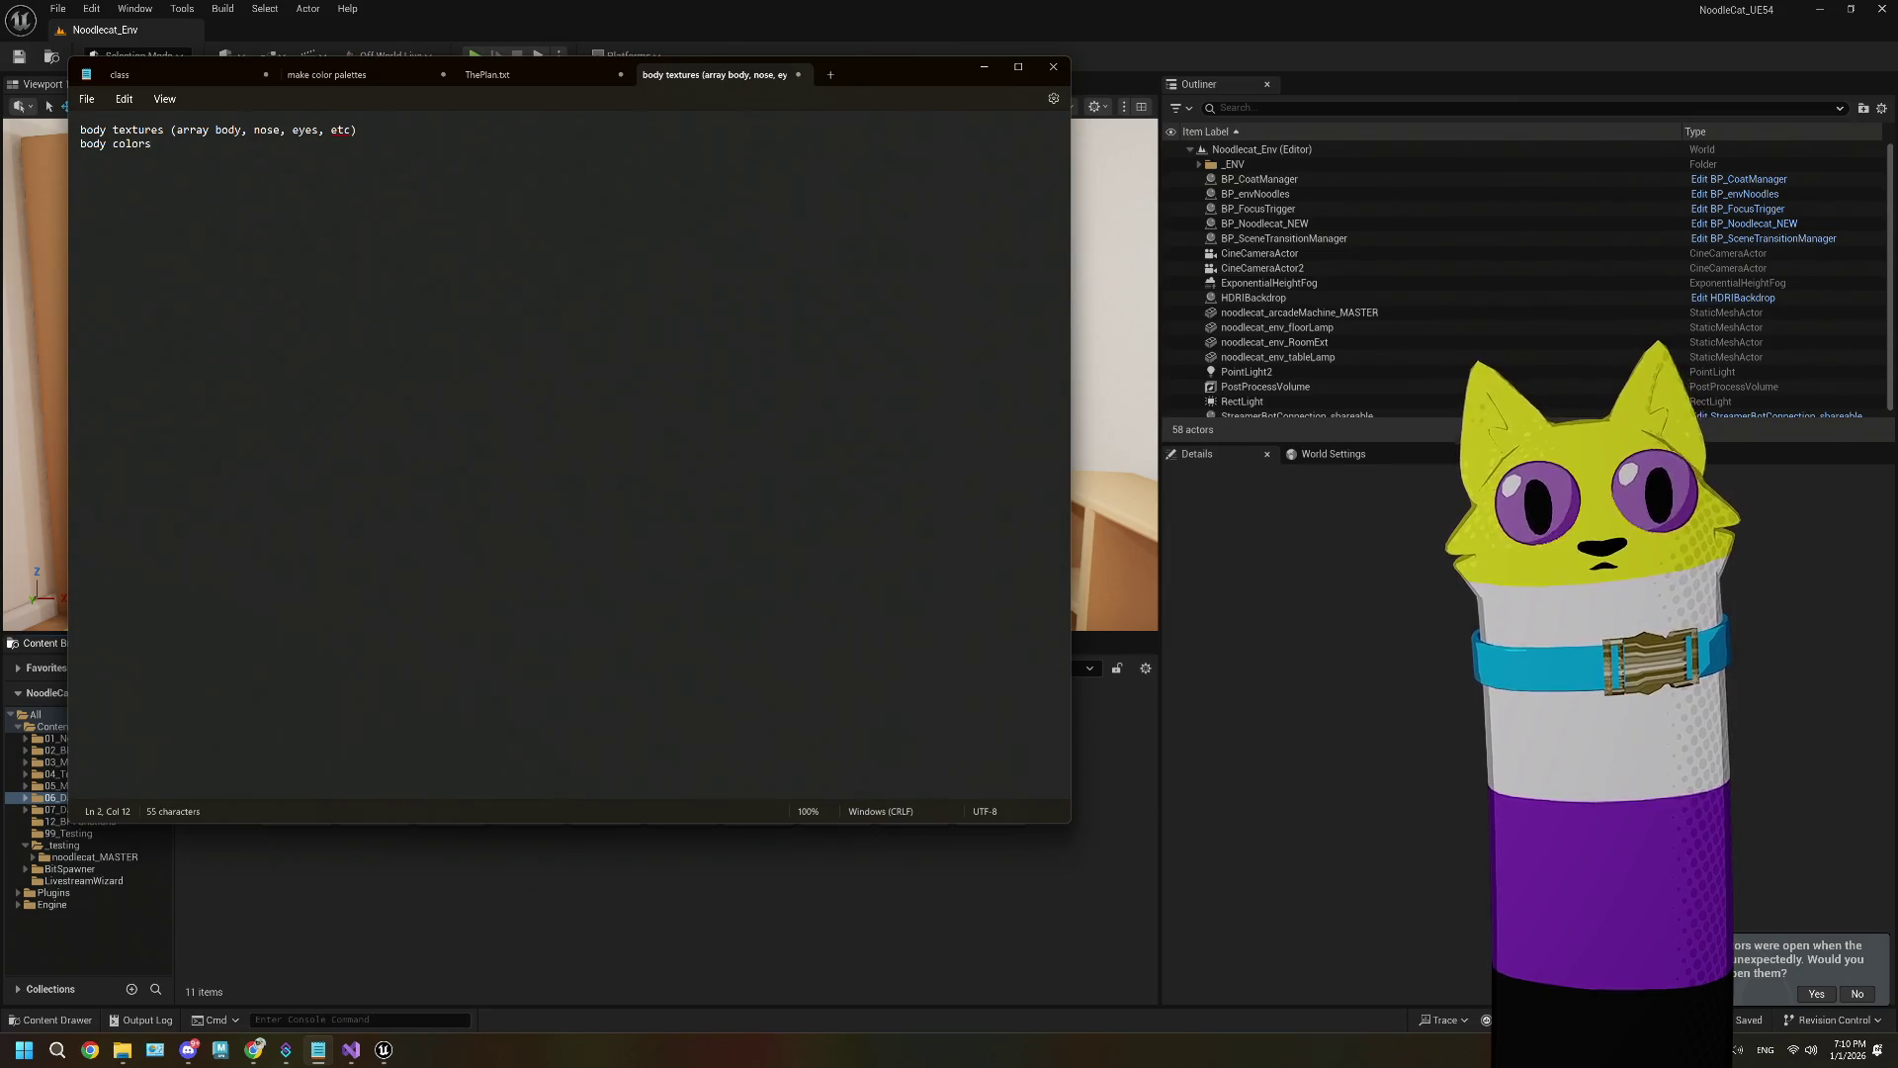
pyautogui.press('Return')
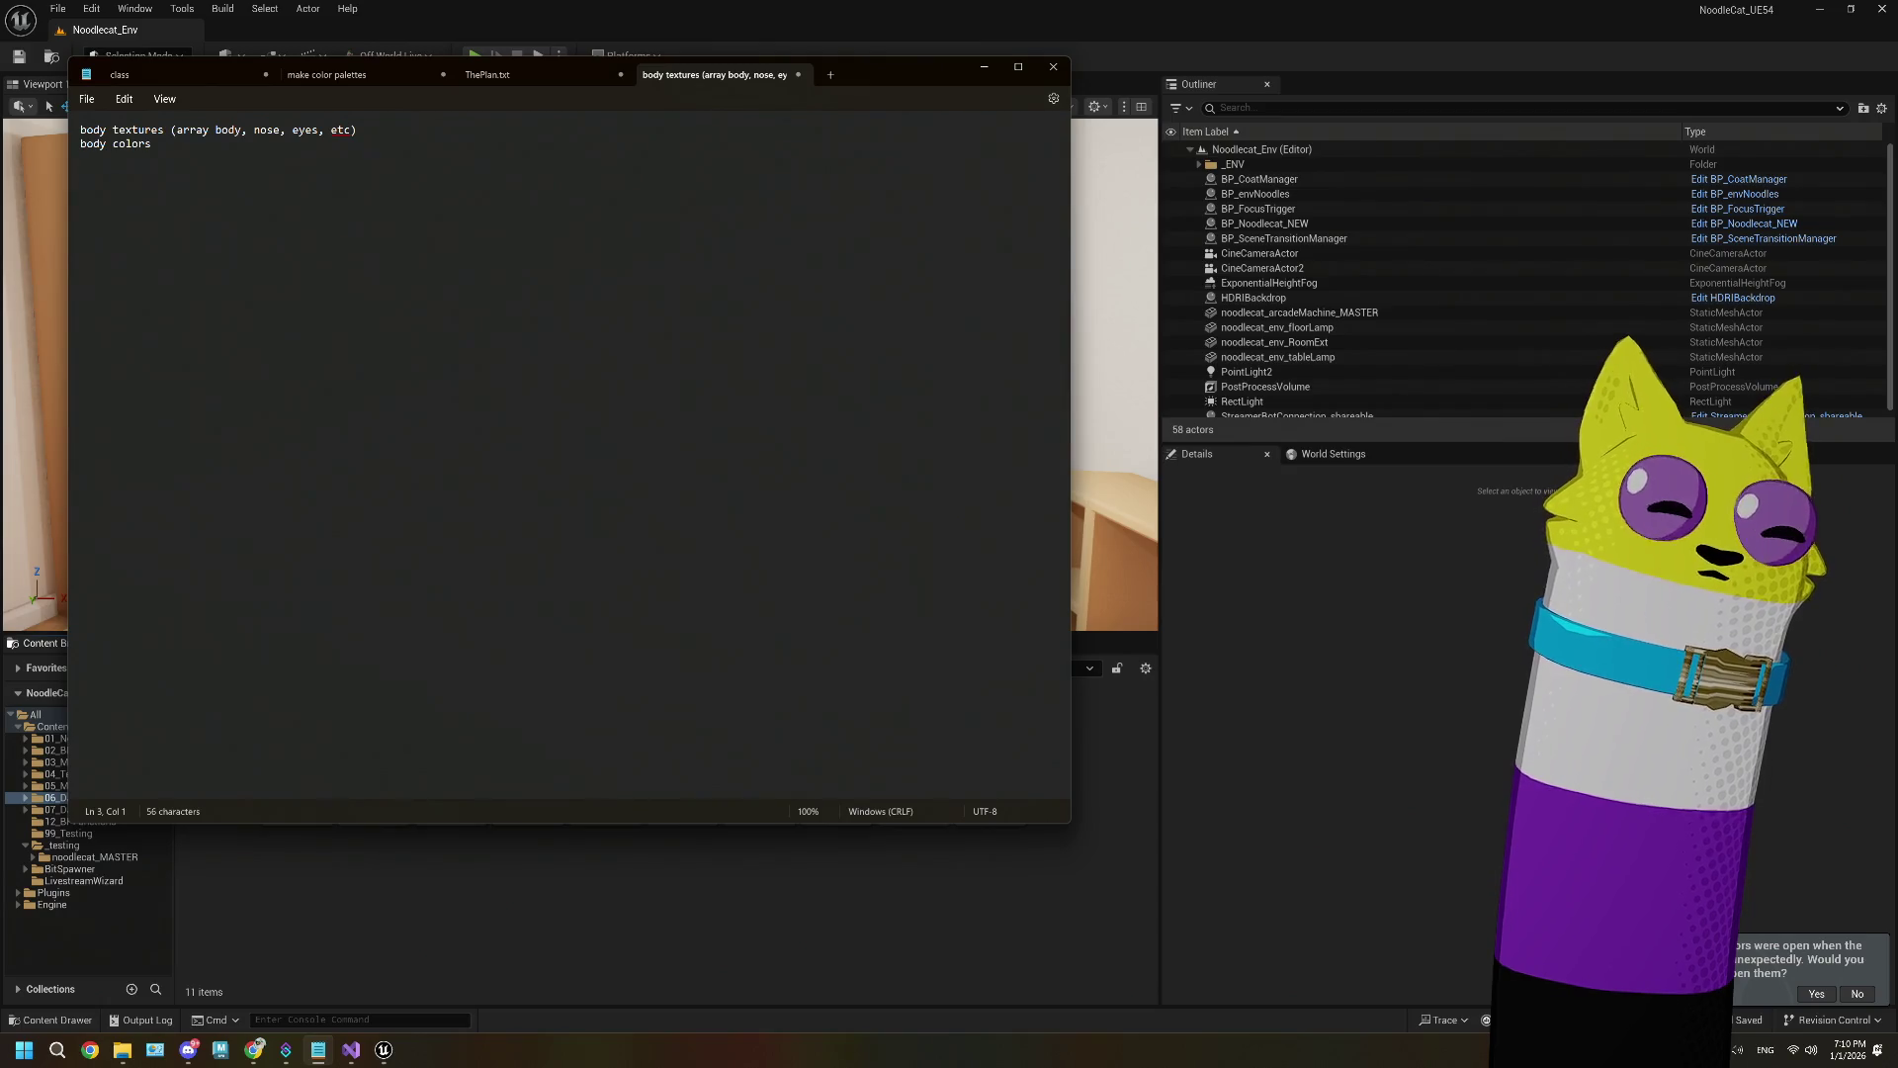
pyautogui.write('meshes ')
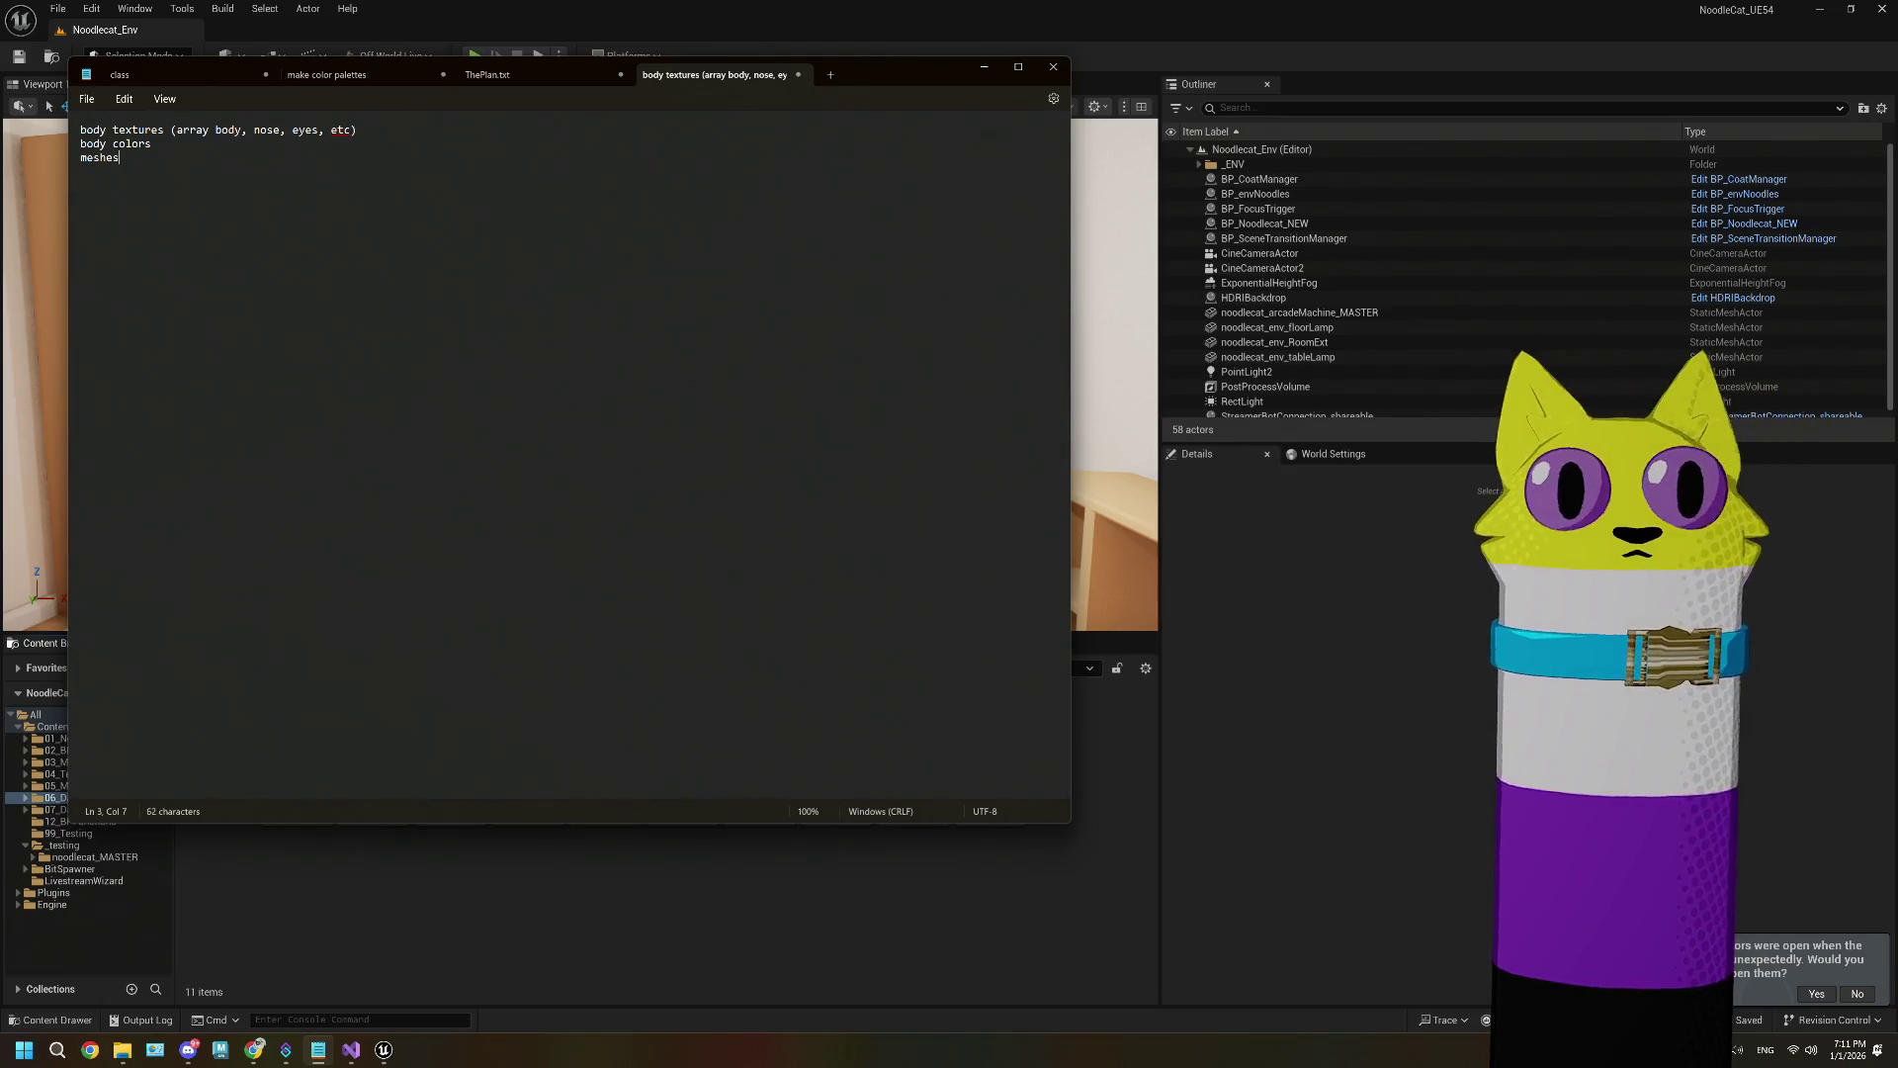
pyautogui.write('(body')
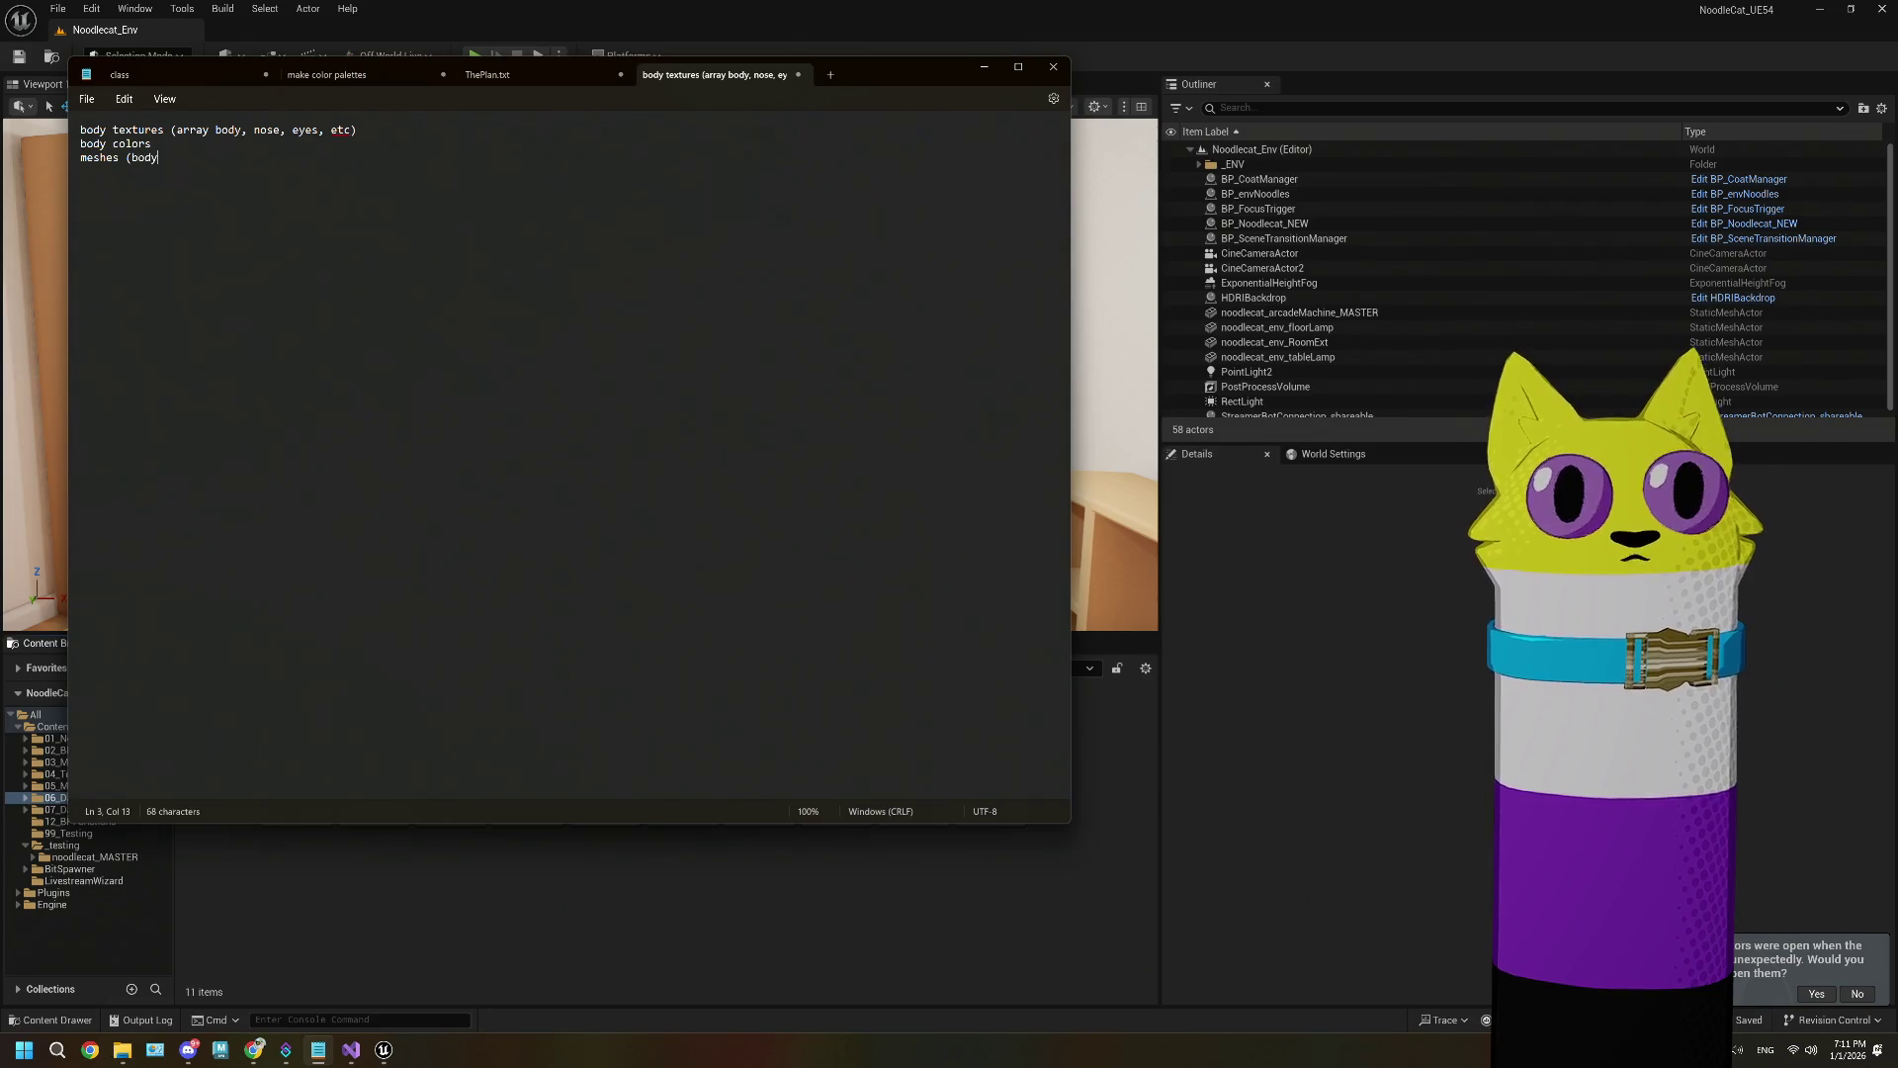
pyautogui.write(', hat, glasses')
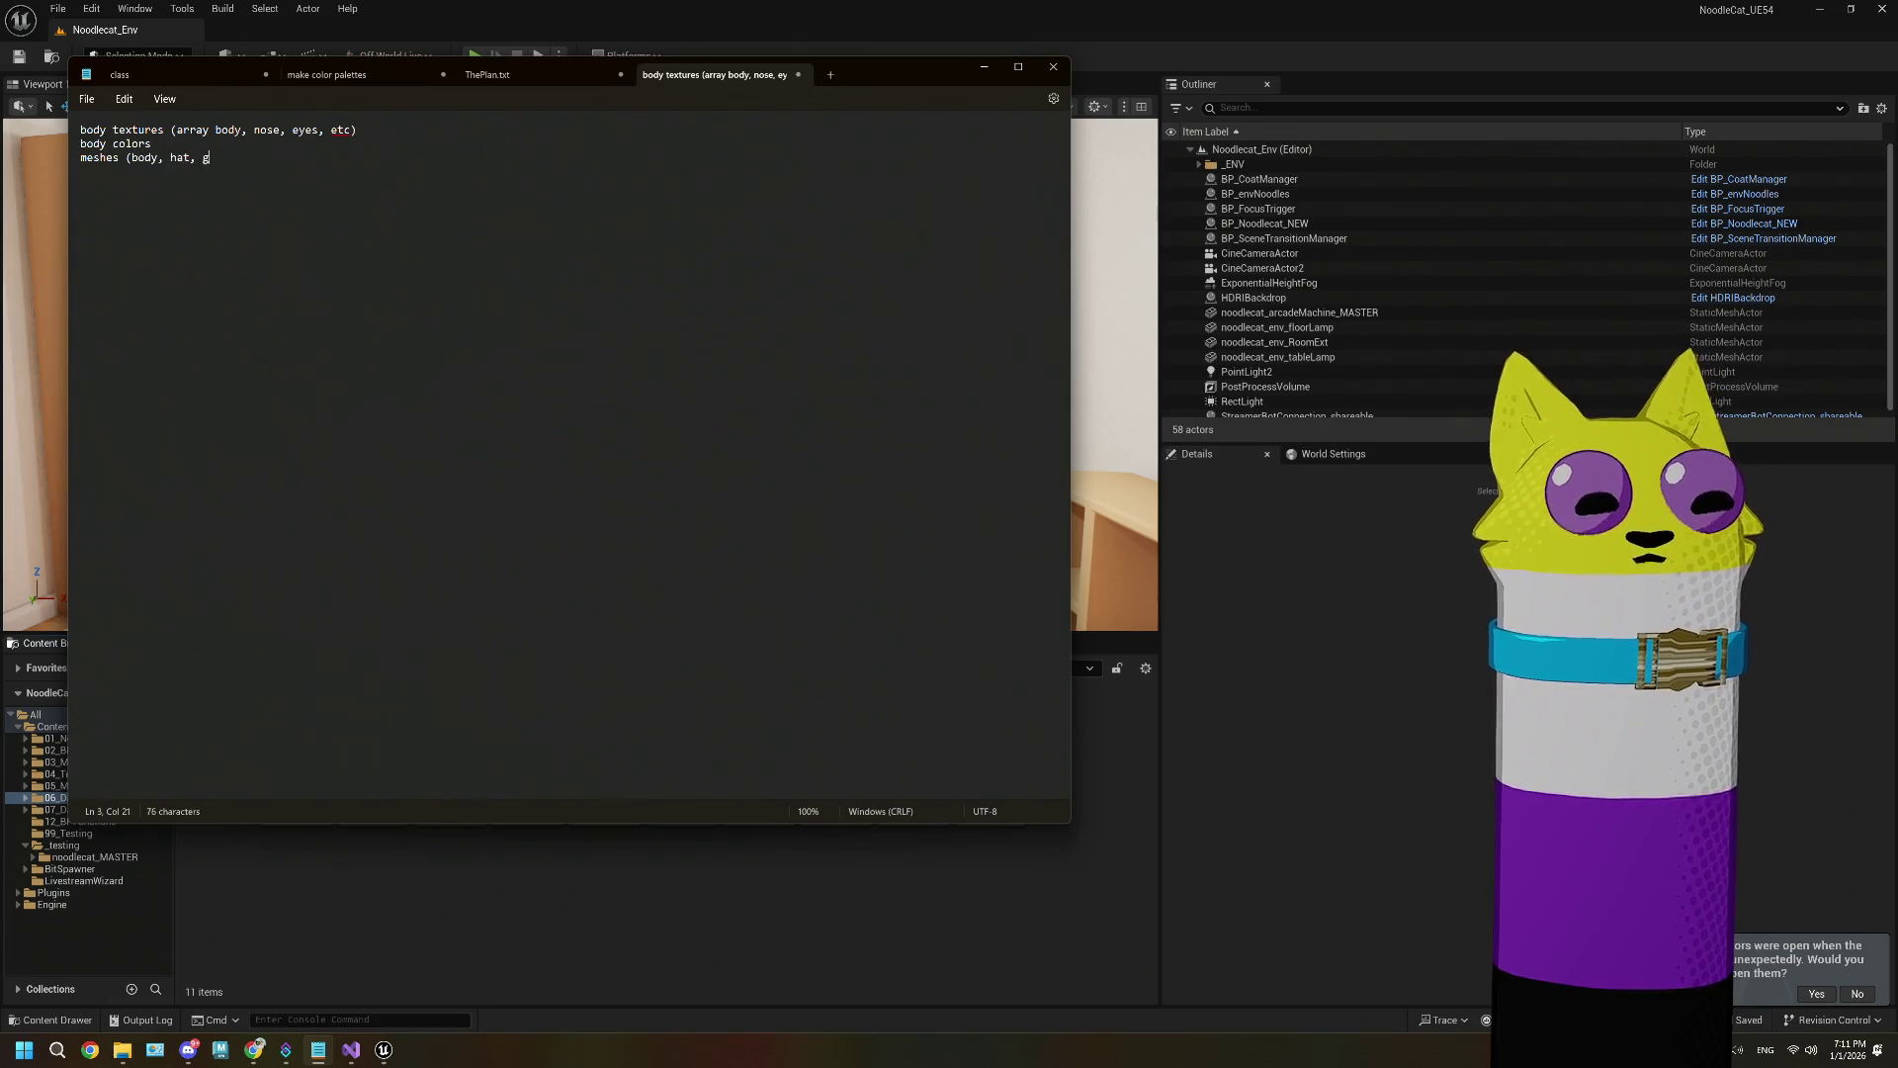
pyautogui.write(')')
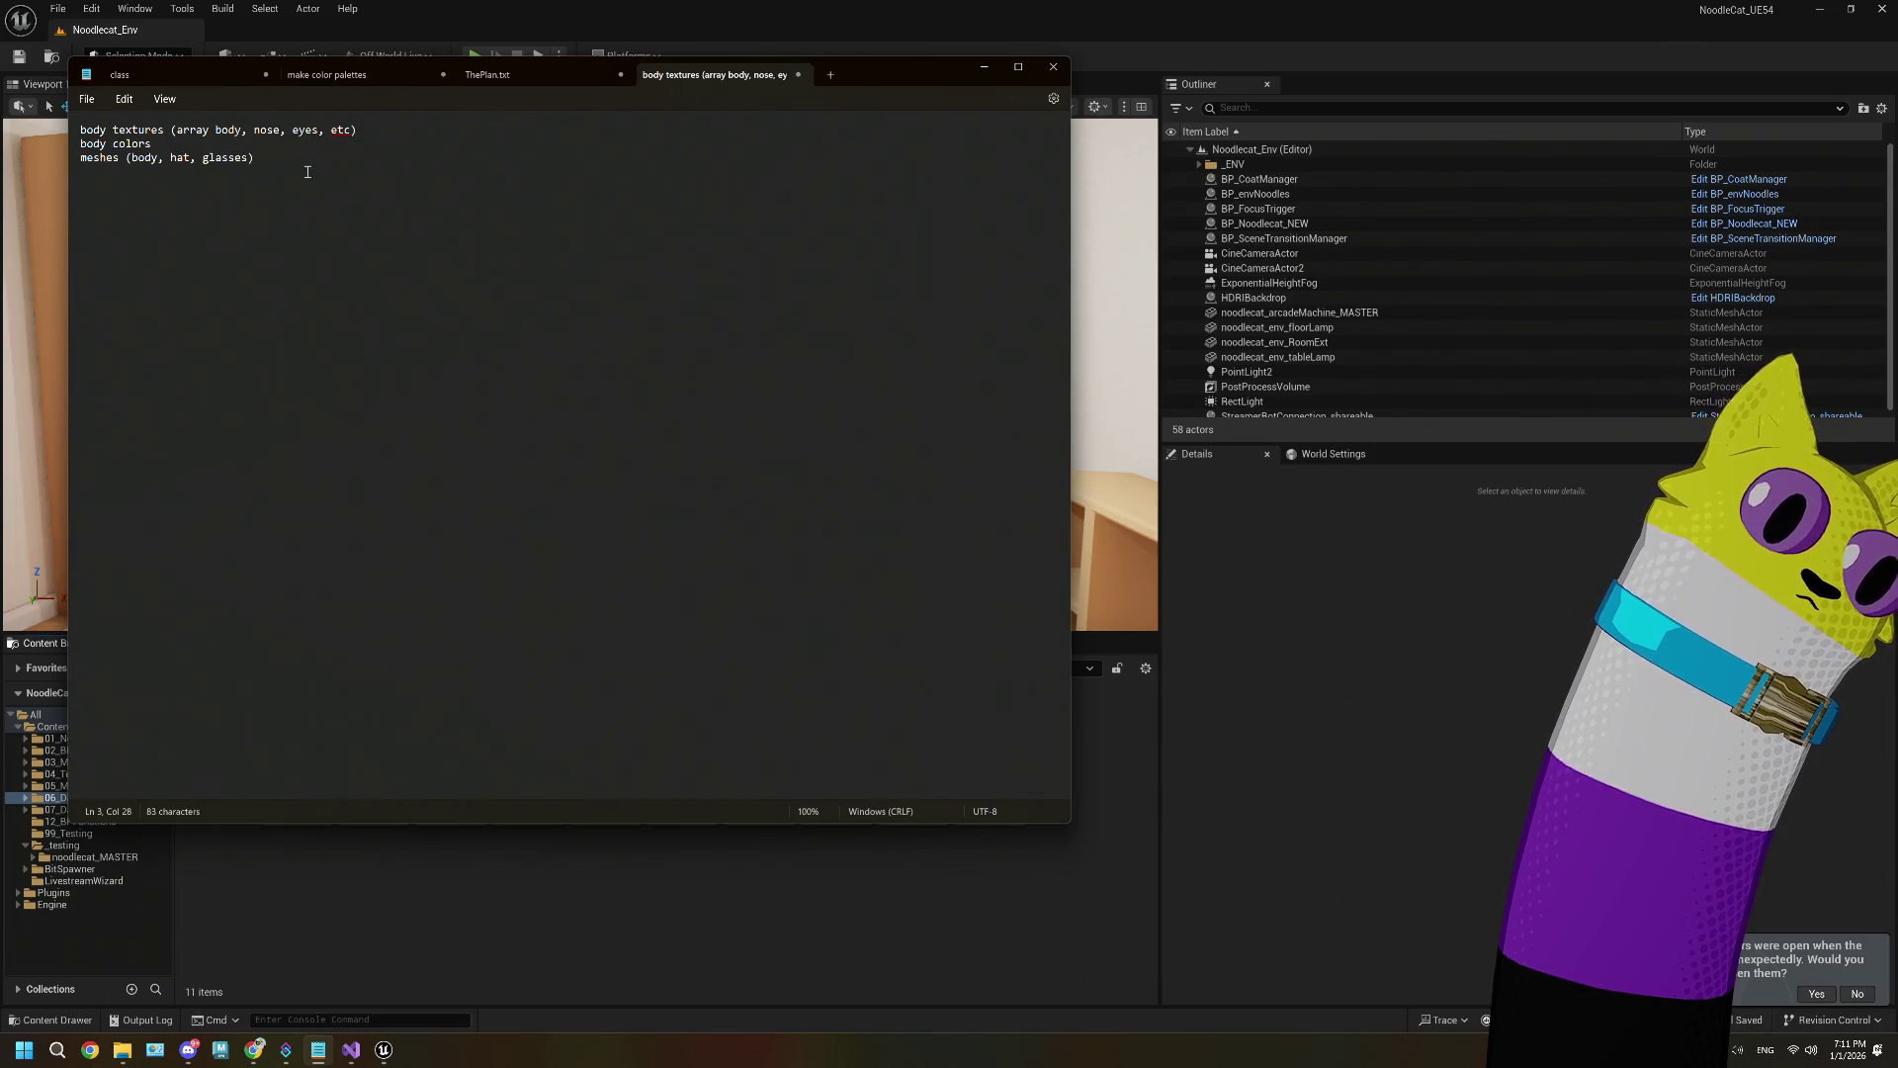
pyautogui.moveTo(308, 172); pyautogui.dragTo(64, 181)
pyautogui.press('BackSpace')
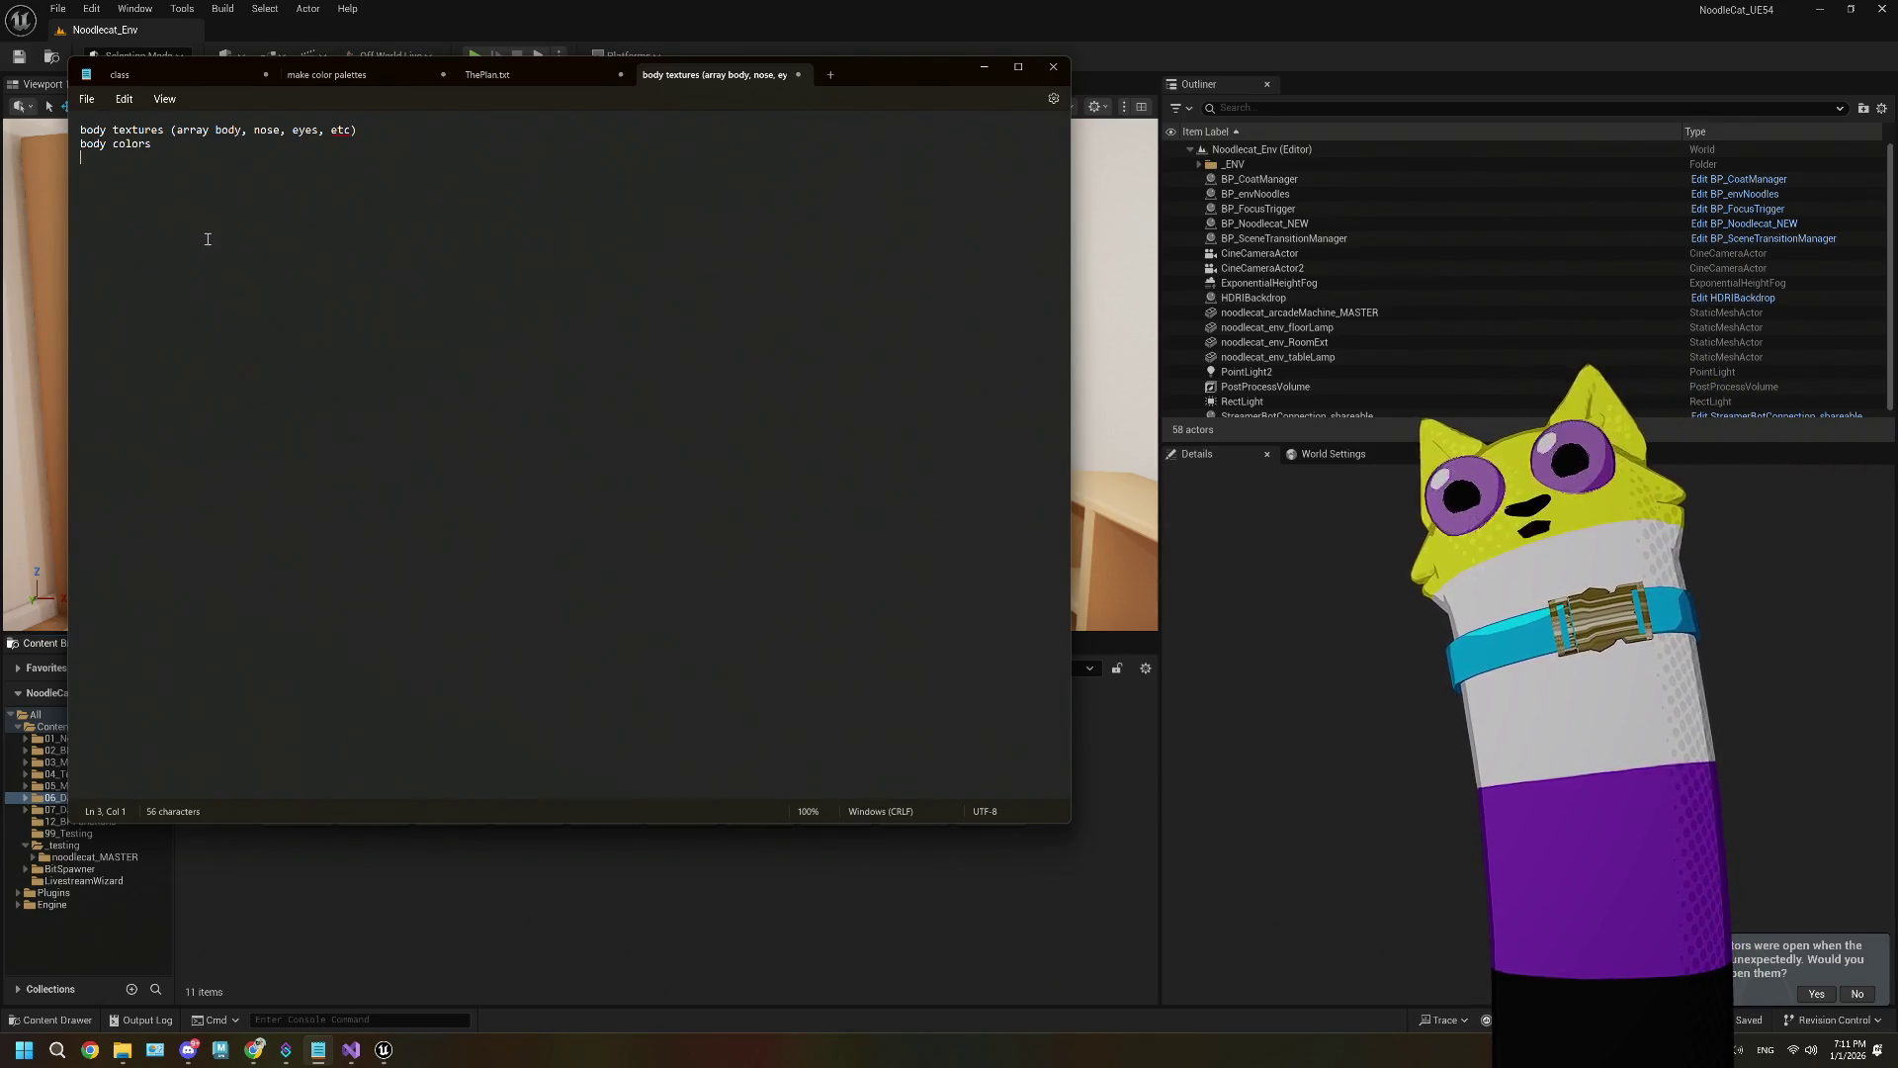
# Step: Open the DATA_CoatTypes data table and inspect its tortie and pointed coat rows
pyautogui.click(317, 1049)
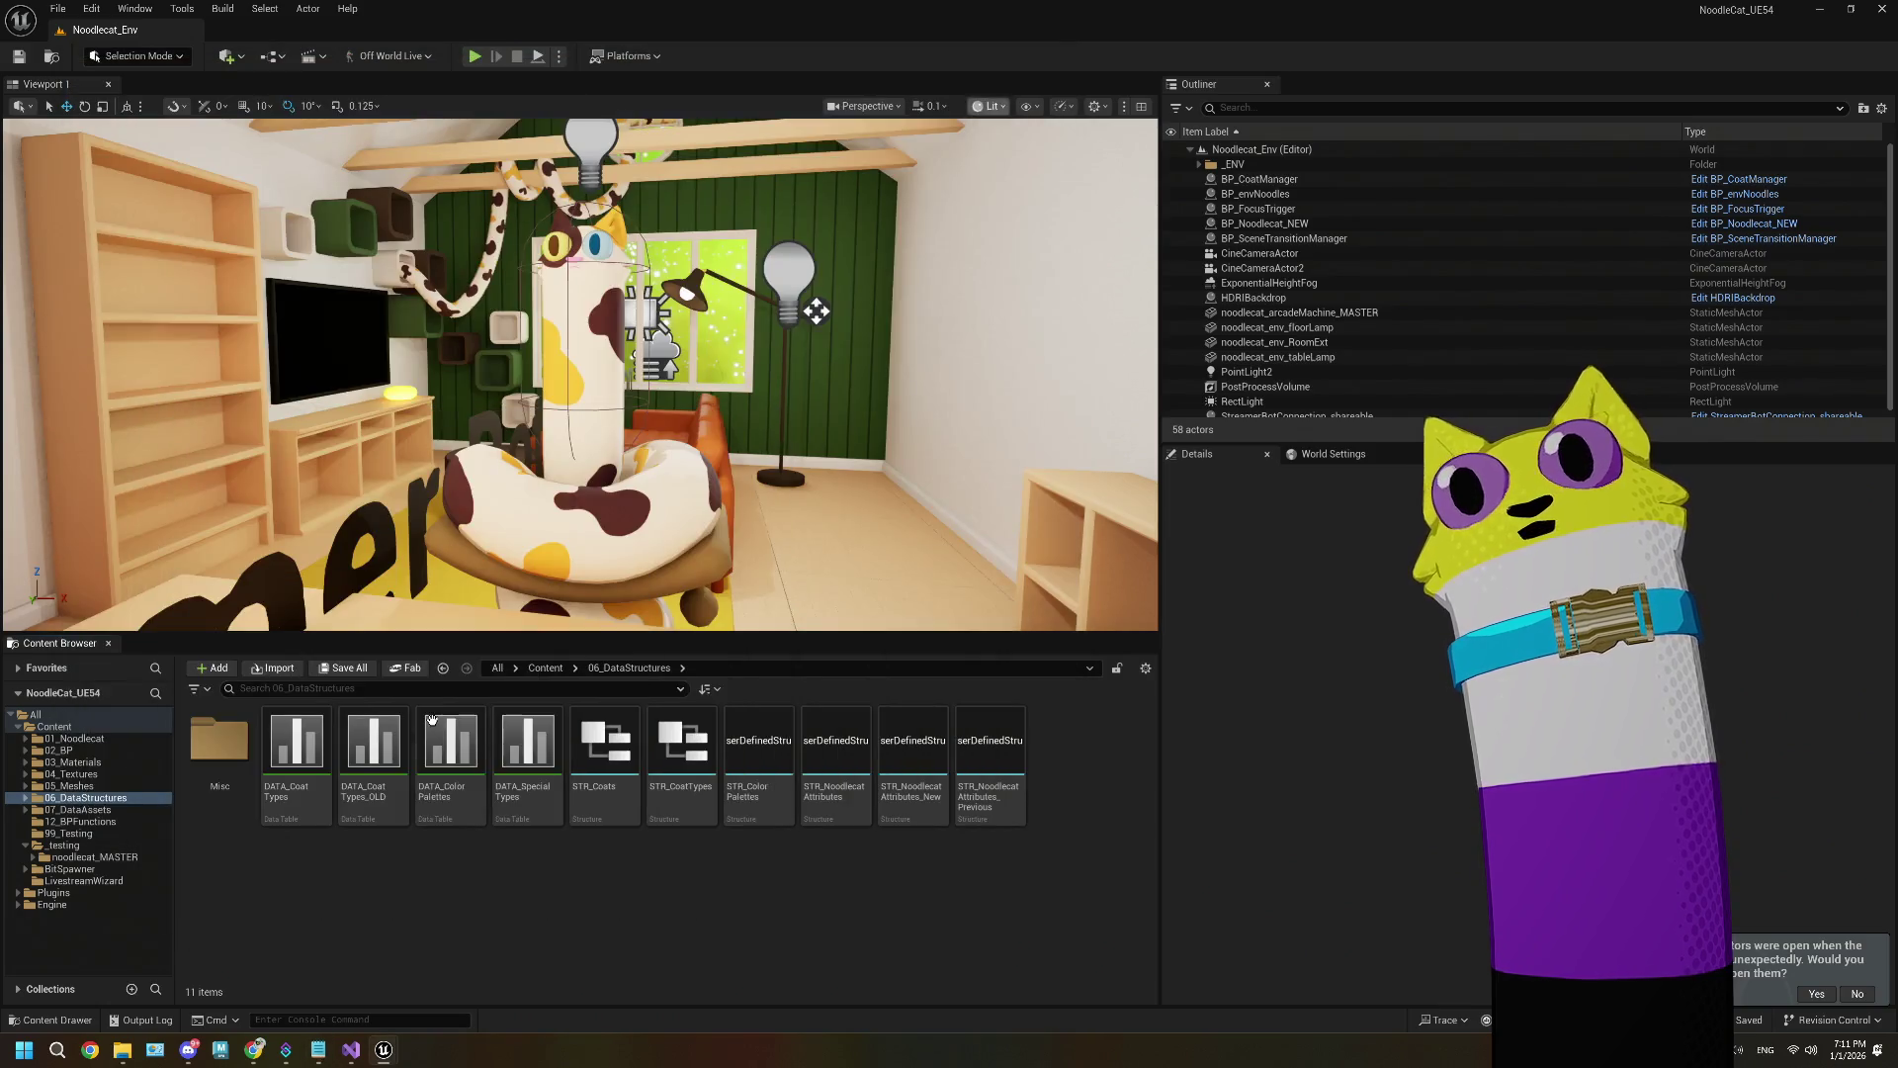
pyautogui.doubleClick(302, 786)
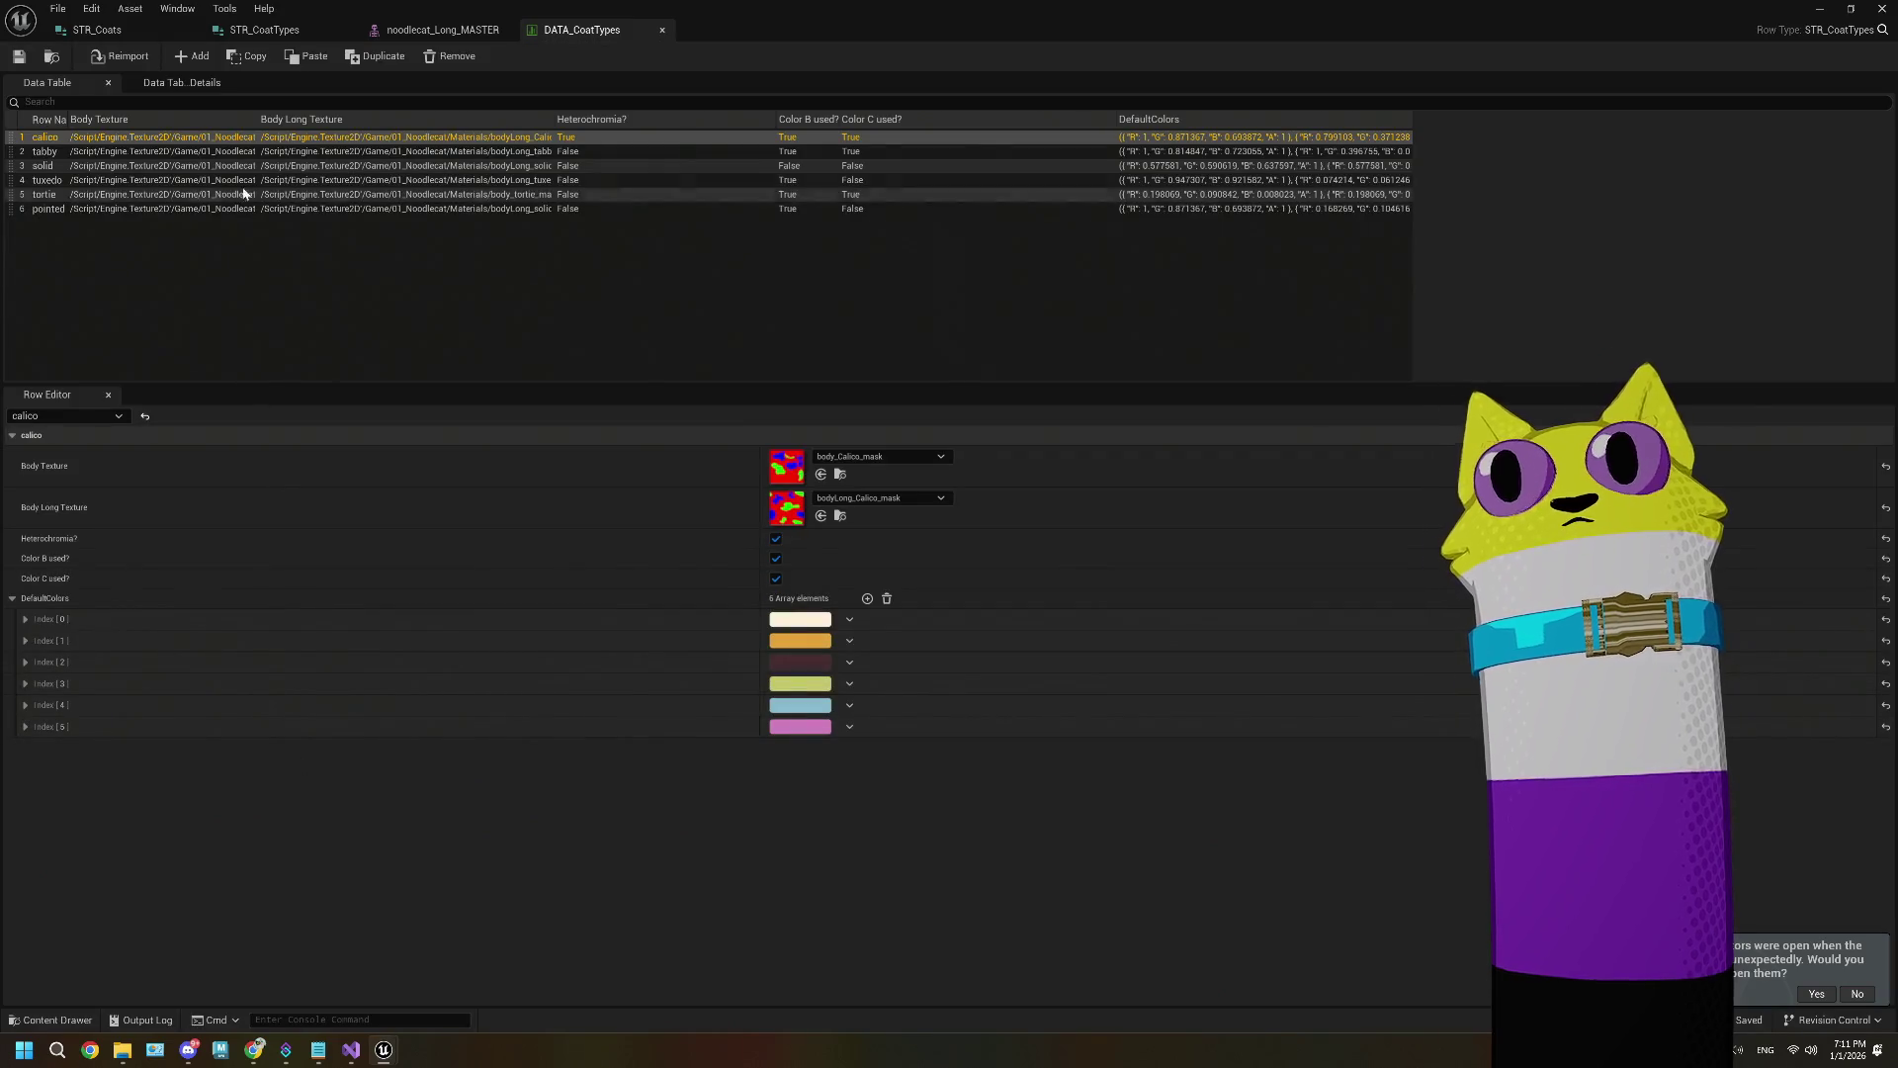
pyautogui.click(249, 195)
pyautogui.click(252, 209)
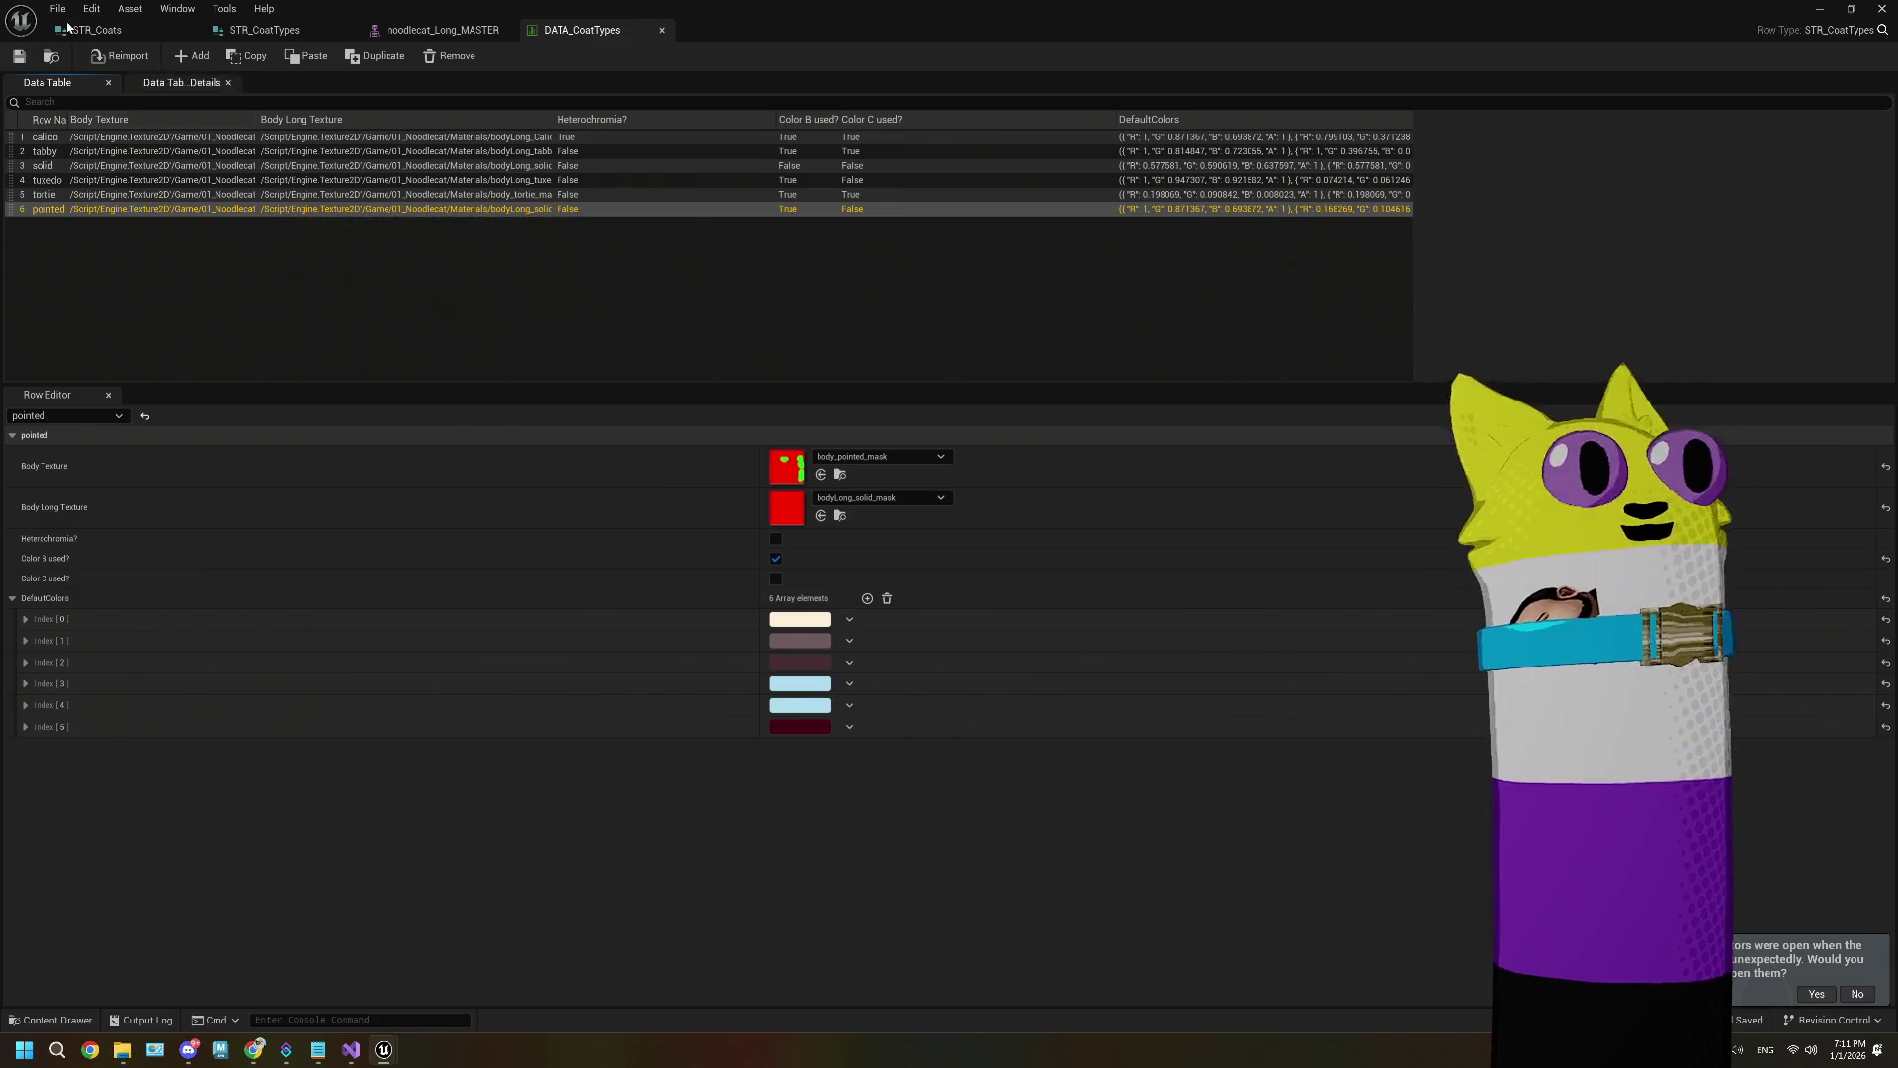
# Step: Close the noodlecat_Long_MASTER and STR_Coats tabs and return to the level editor
pyautogui.click(445, 31)
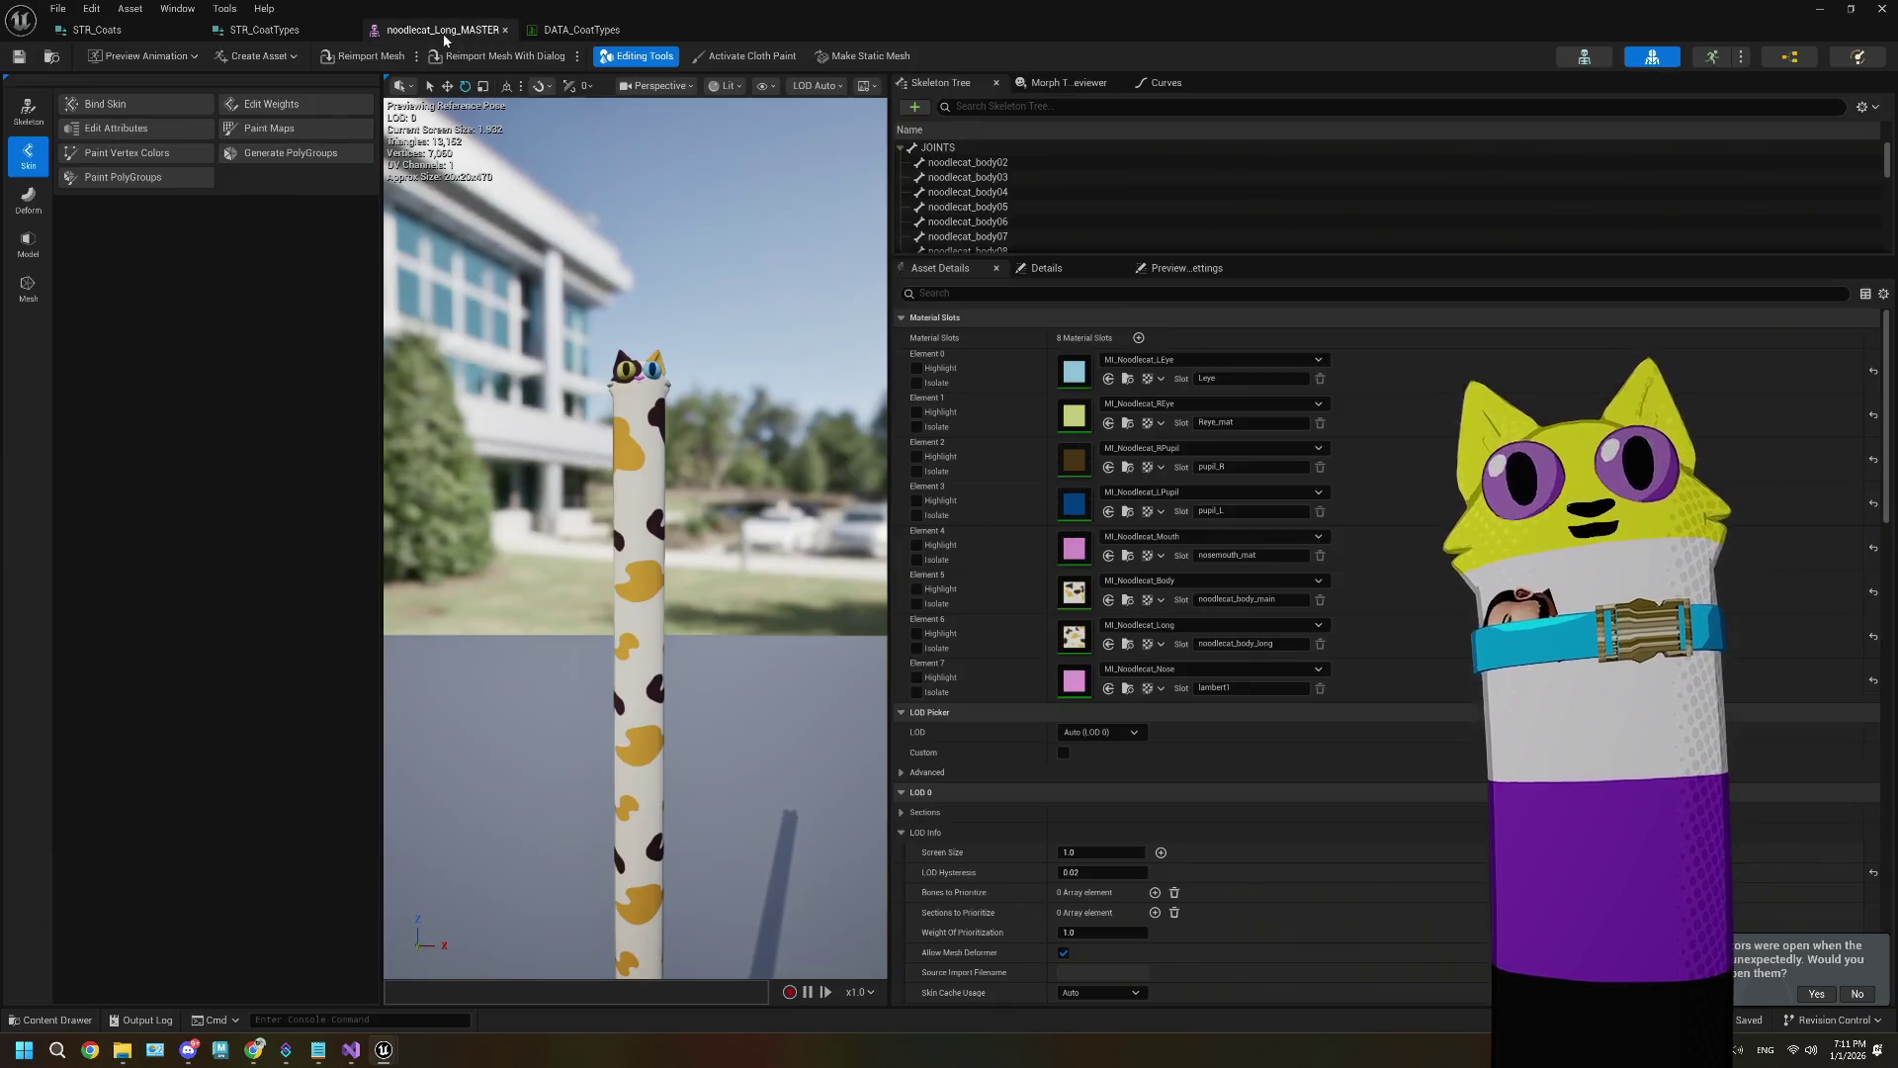
pyautogui.click(505, 31)
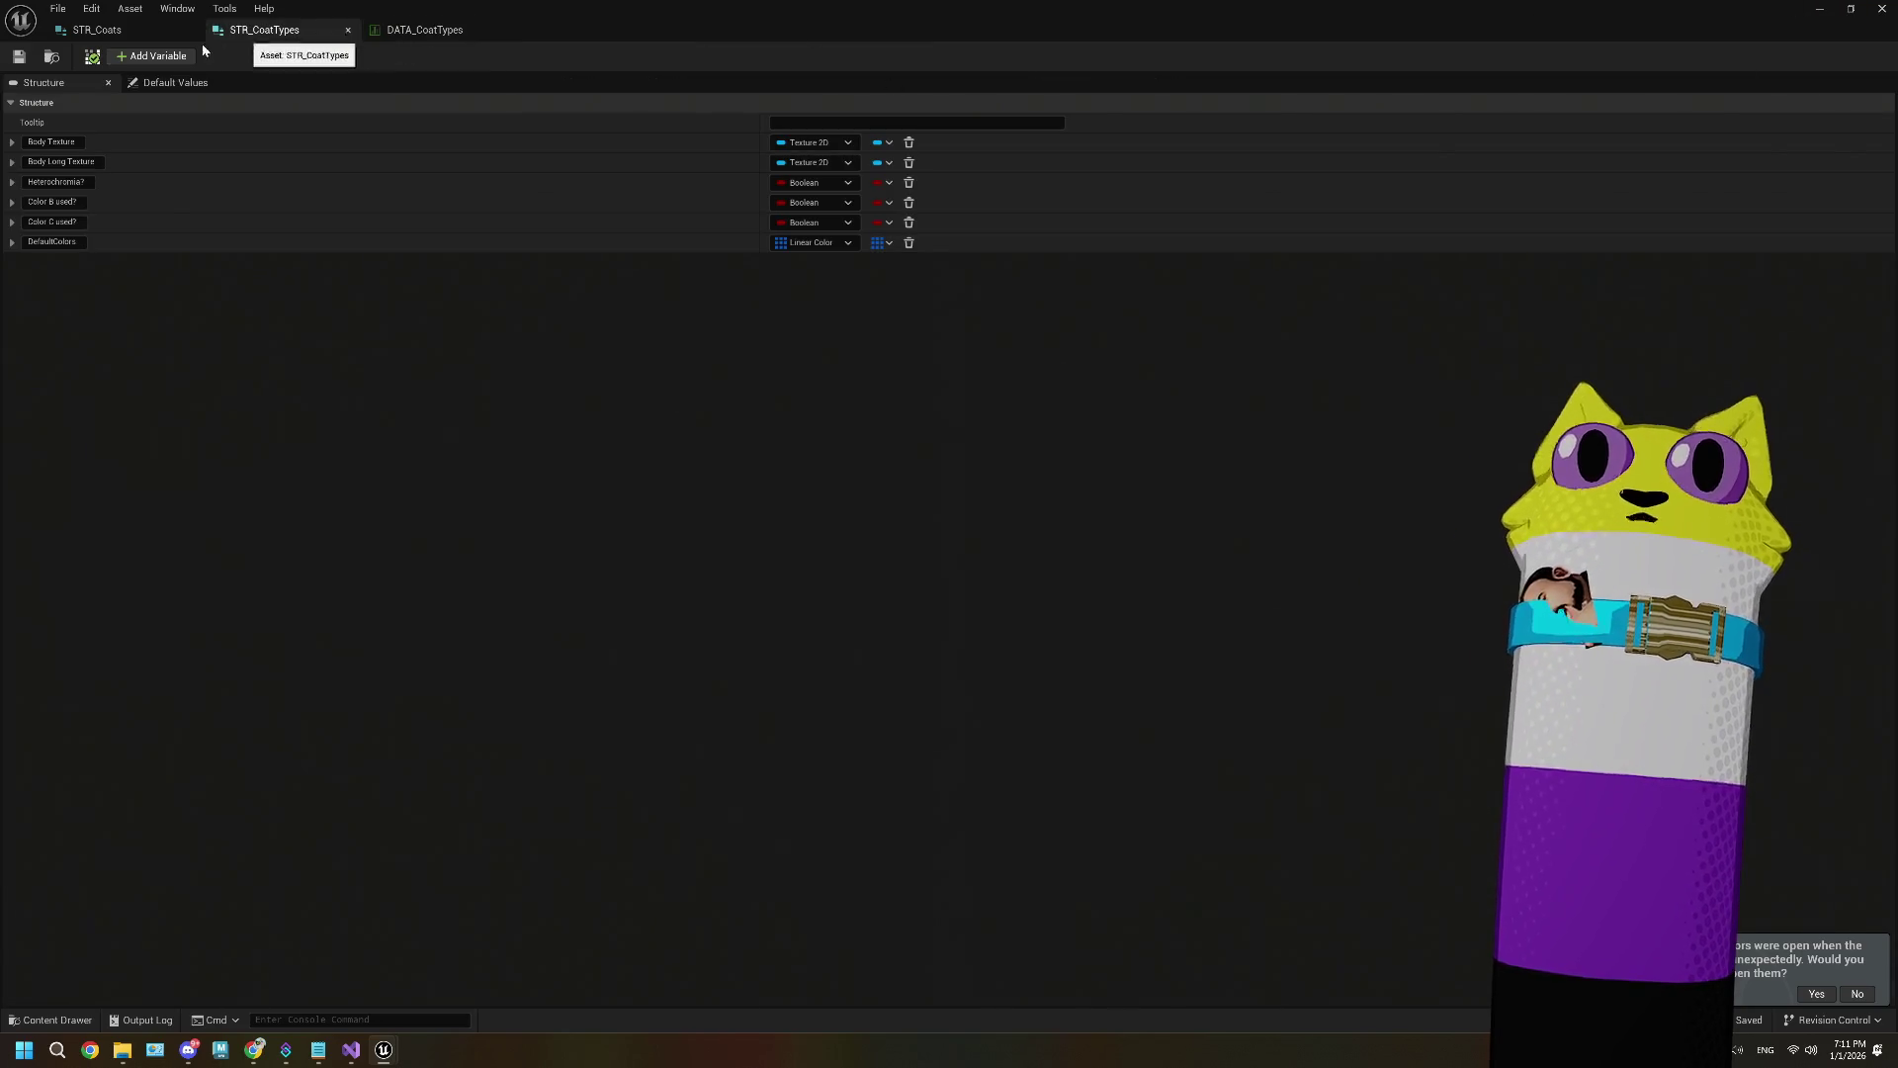
pyautogui.click(134, 38)
pyautogui.click(193, 31)
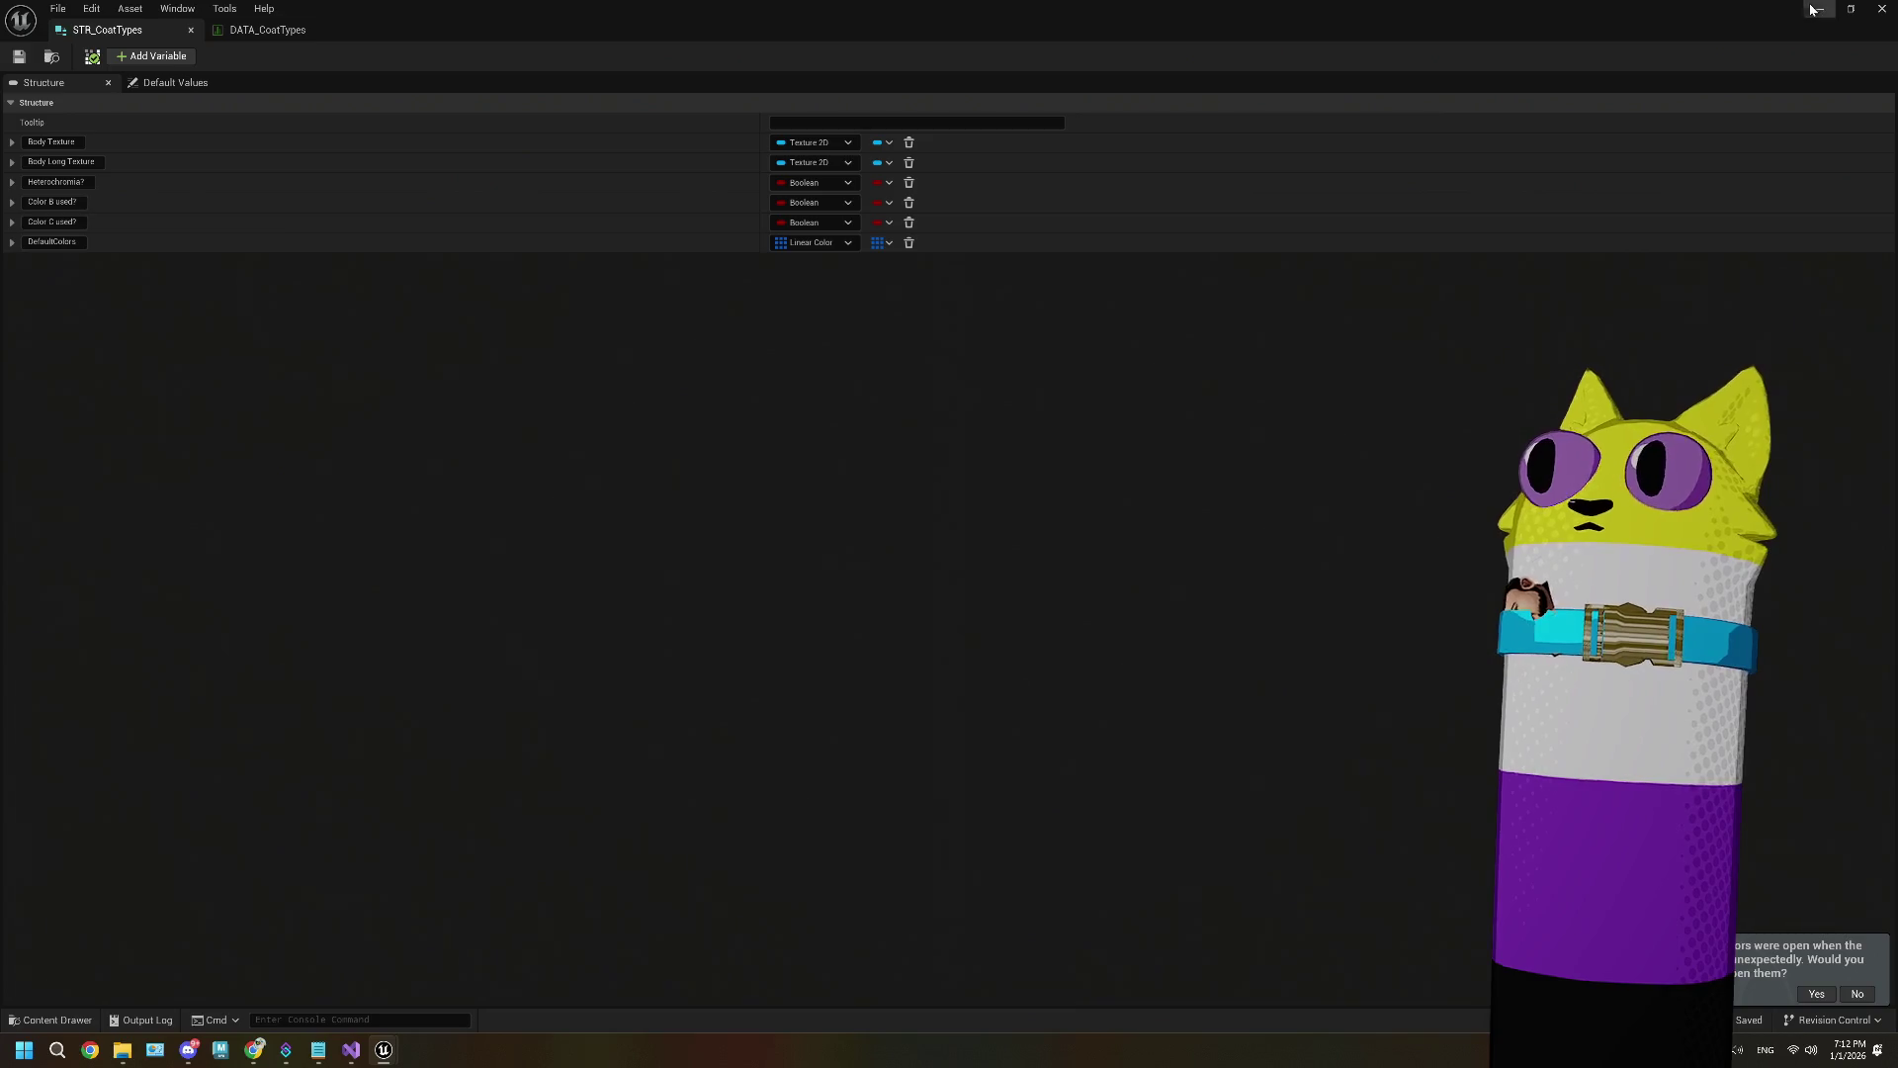
pyautogui.click(1820, 9)
pyautogui.moveTo(605, 752)
pyautogui.mouseDown()
pyautogui.moveTo(588, 764)
pyautogui.moveTo(666, 774)
pyautogui.mouseUp()
pyautogui.click(666, 773)
# Step: Delete the STR_Coats structure and show the 18 assets in _testing/noodlecat_MASTER
pyautogui.click(631, 748)
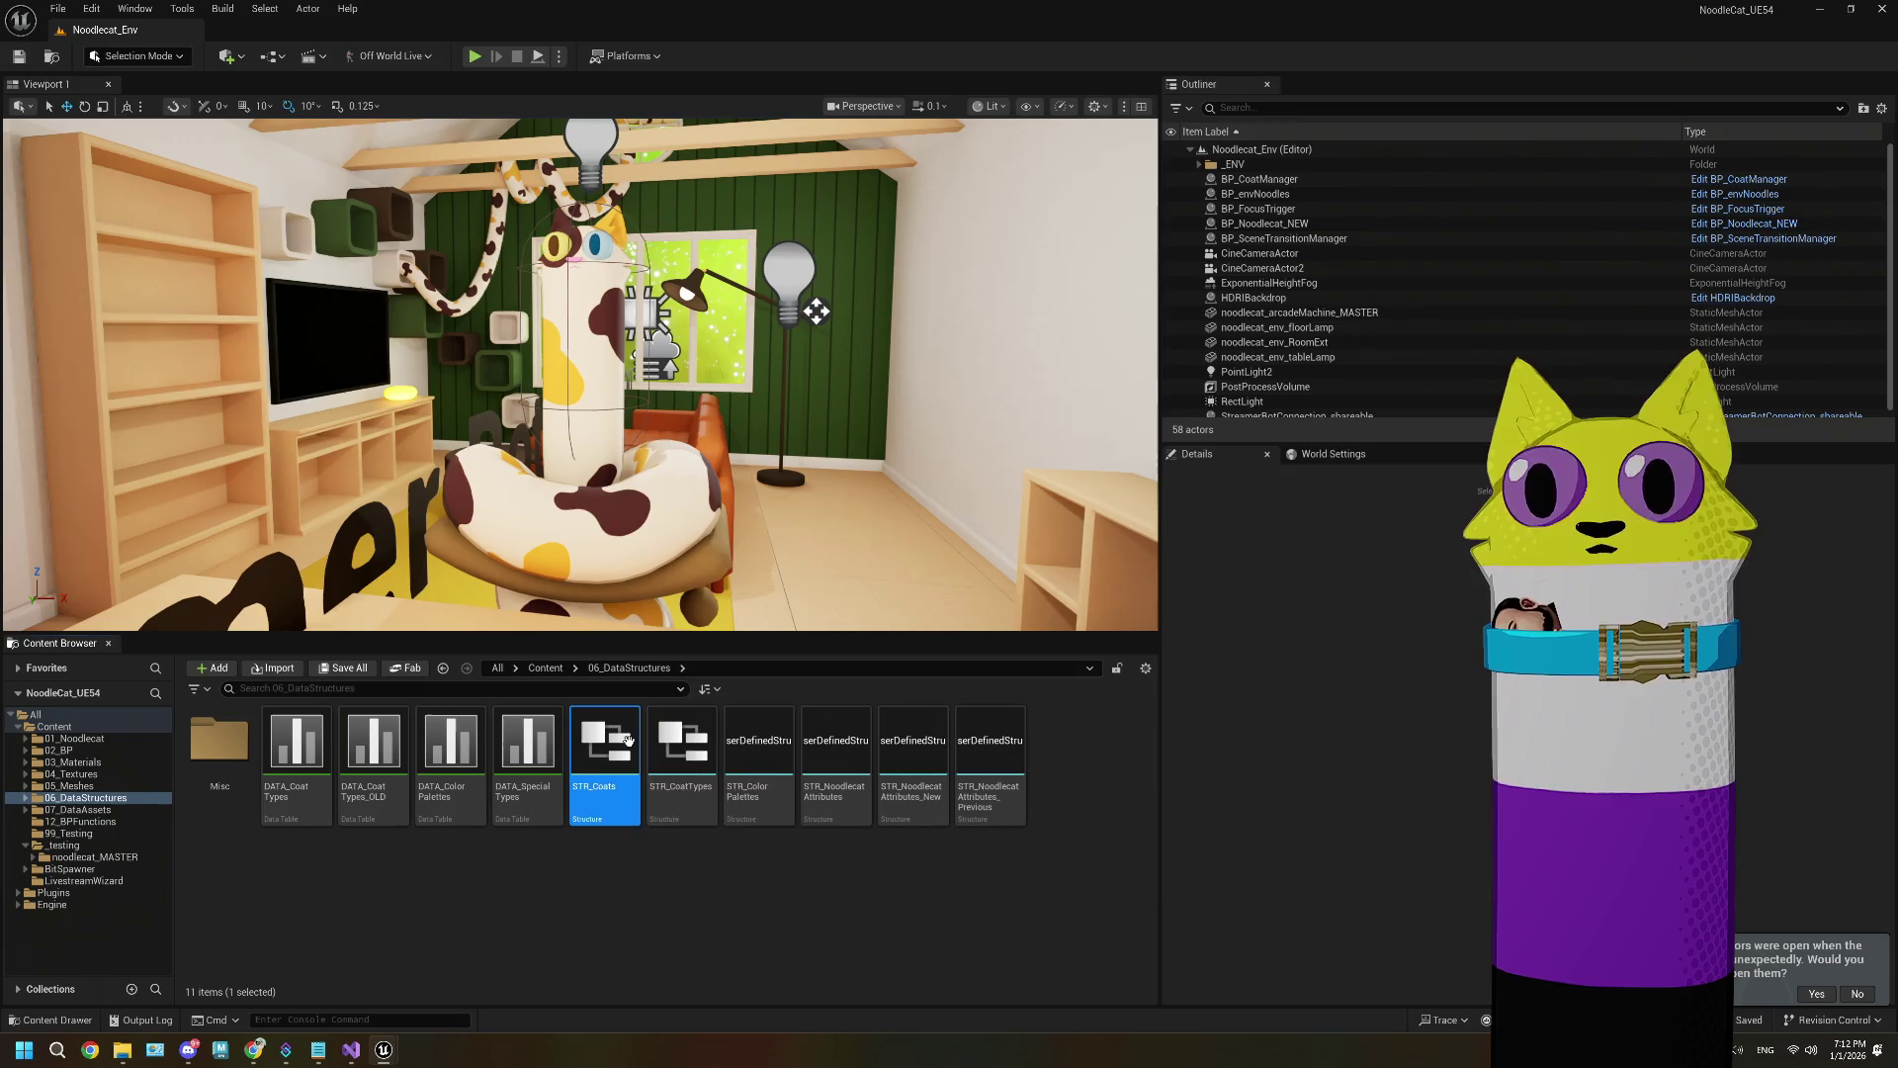
pyautogui.press('Delete')
pyautogui.click(842, 763)
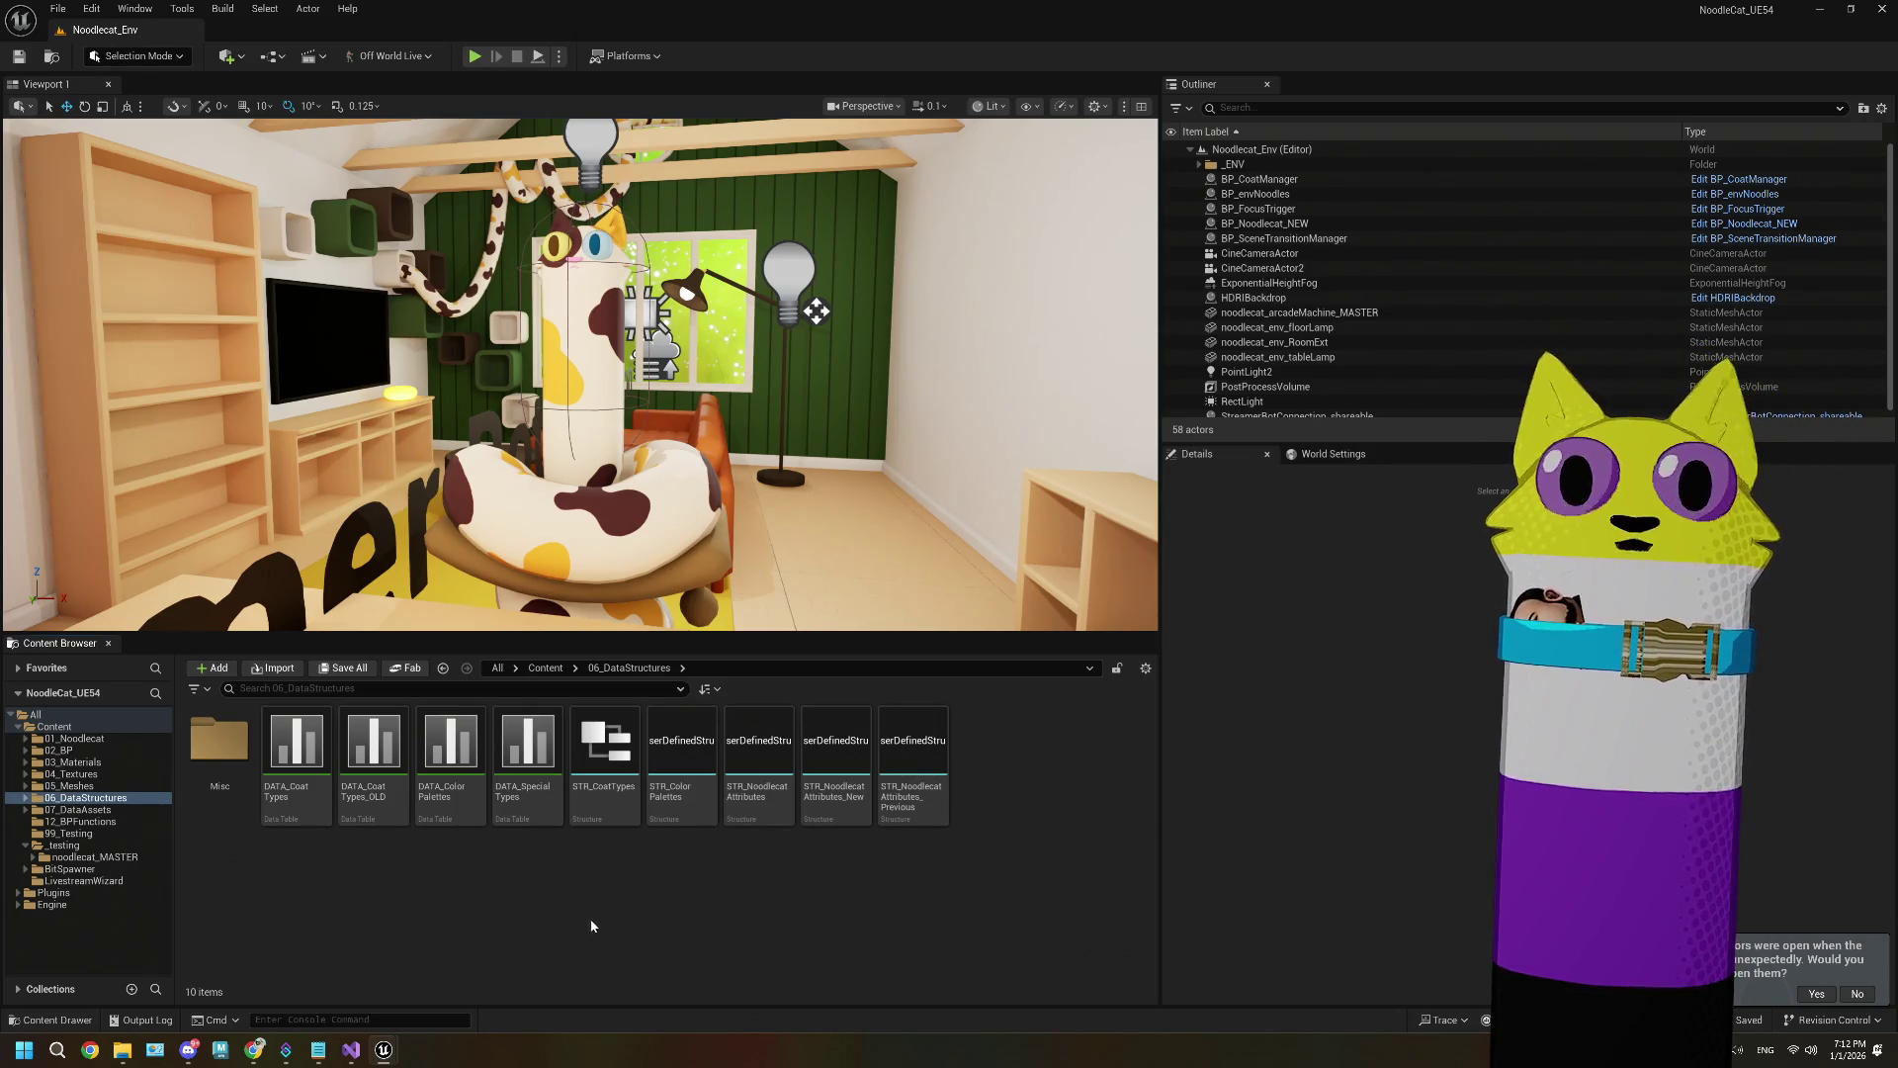
pyautogui.click(95, 856)
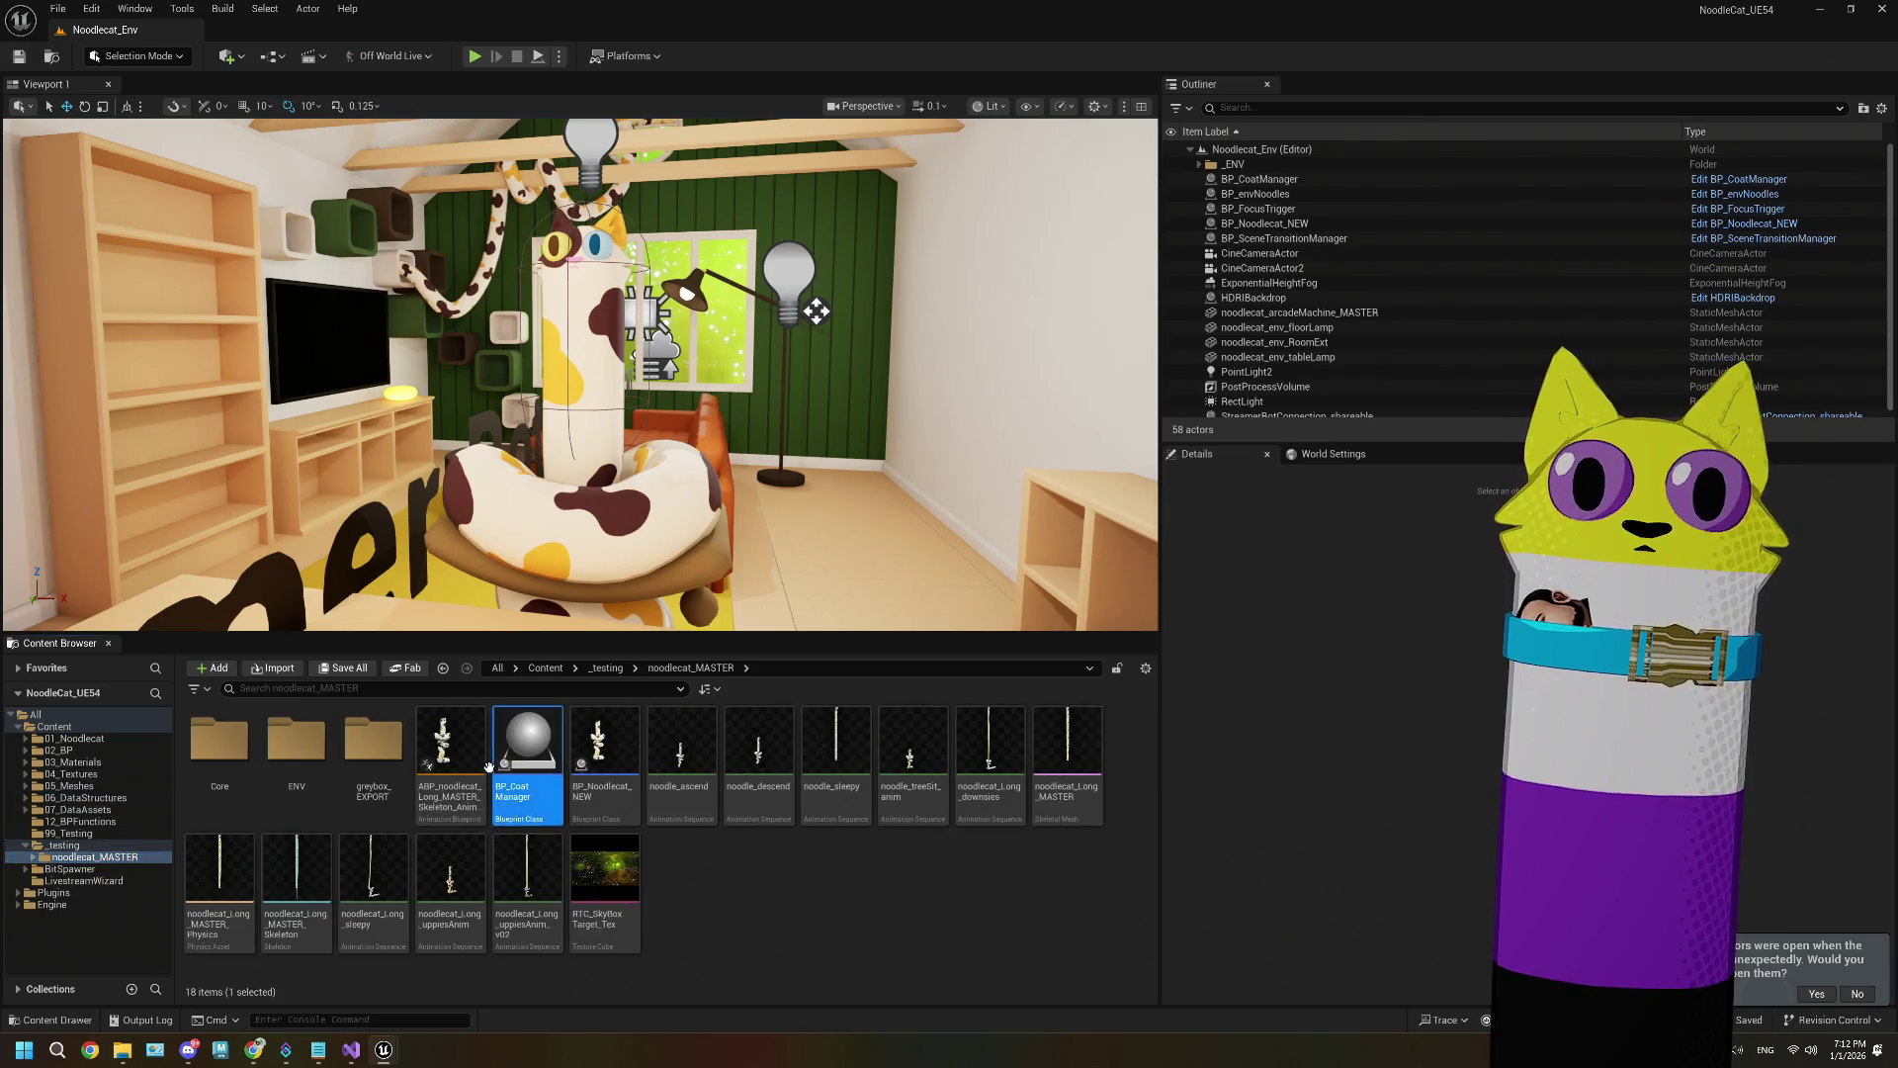
# Step: Open BP_CoatManager and inspect its EventGraph's BeginPlay and Bind Event nodes
pyautogui.doubleClick(528, 752)
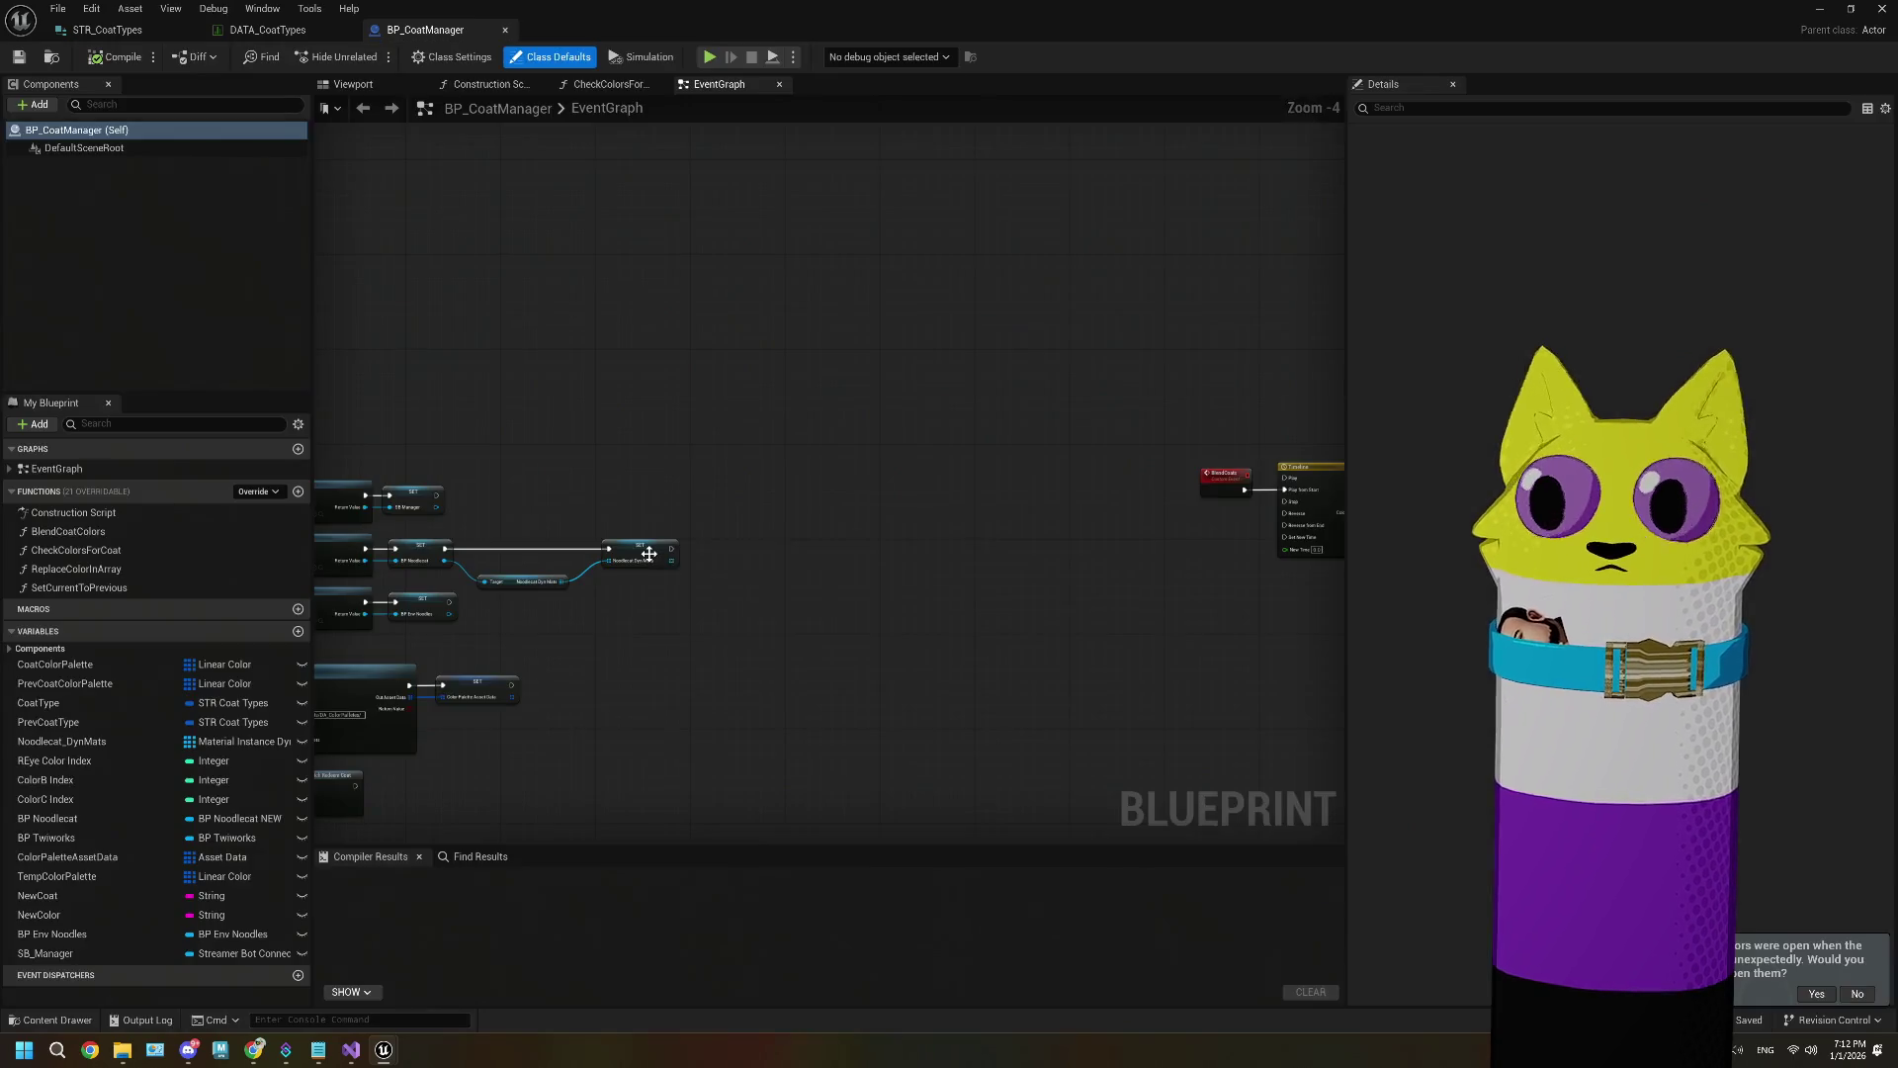
pyautogui.scroll(-3, 704, 597)
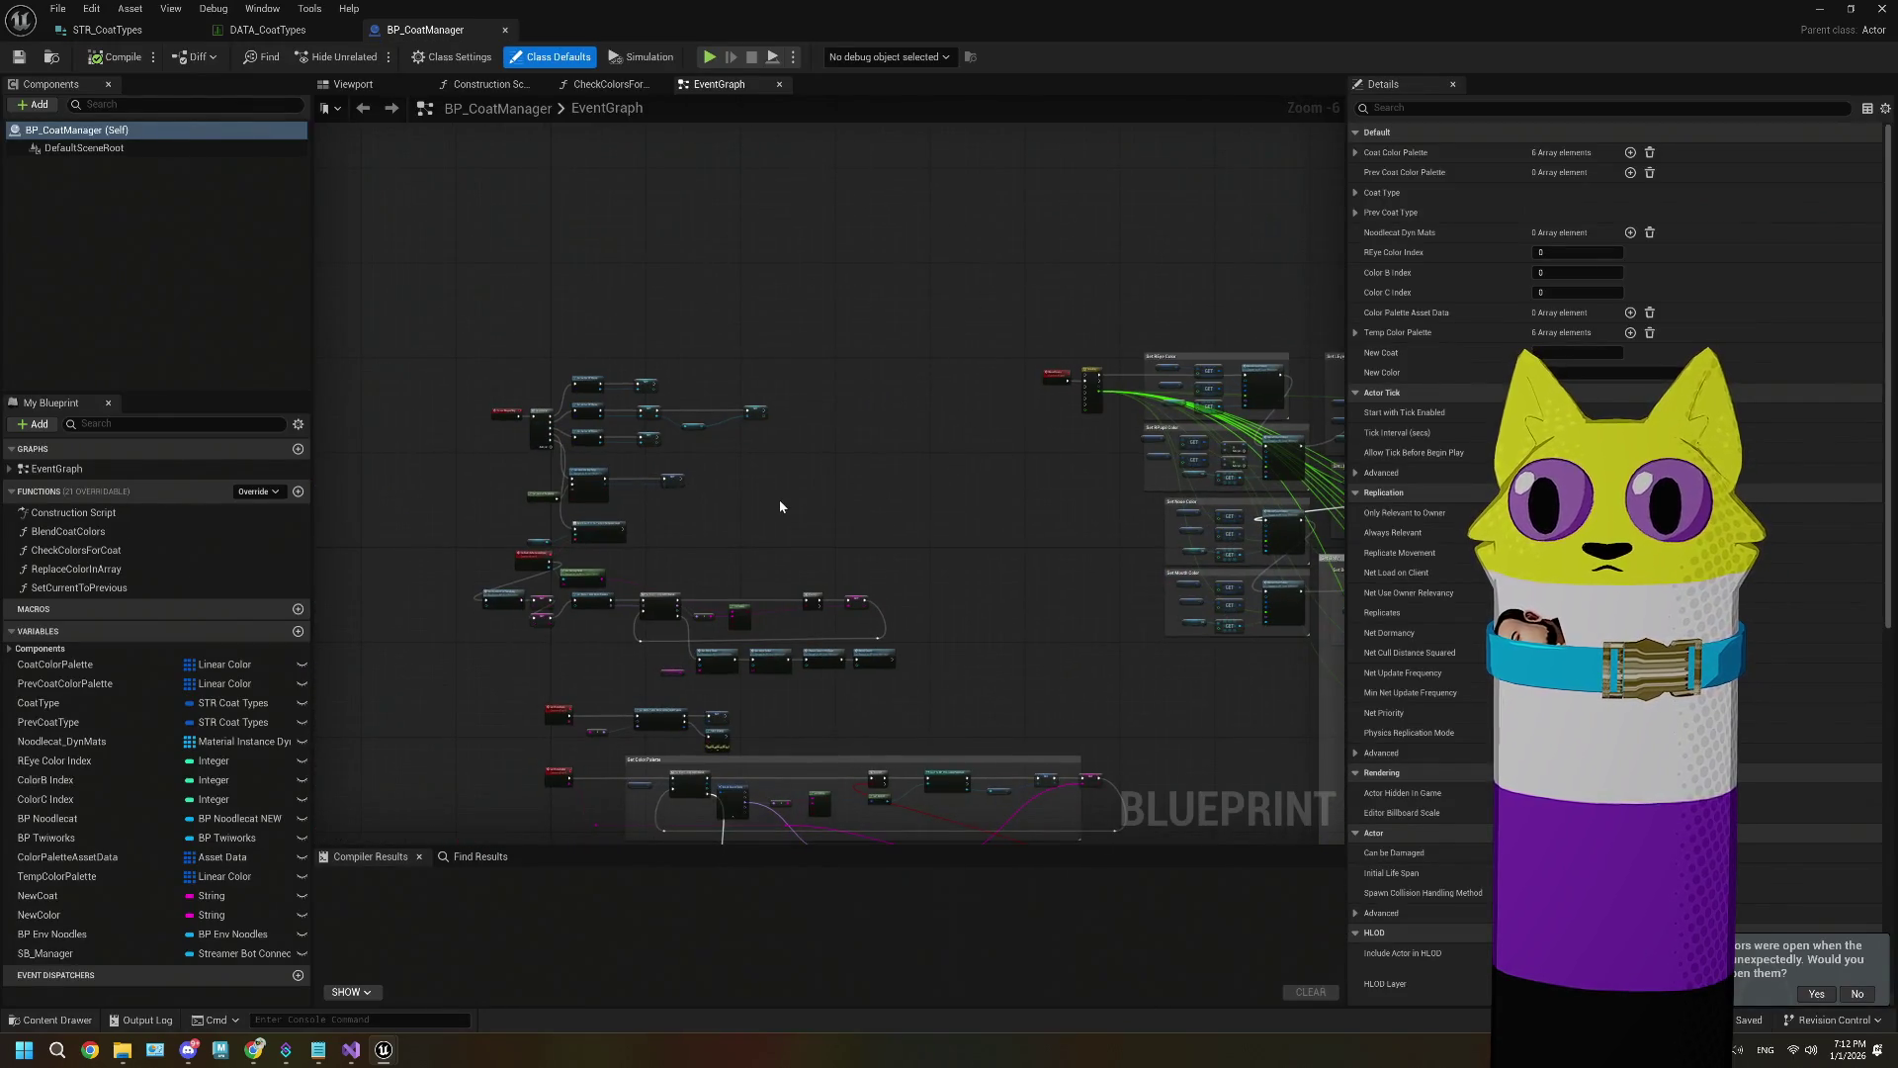
pyautogui.scroll(3, 779, 500)
pyautogui.moveTo(781, 507)
pyautogui.mouseDown()
pyautogui.moveTo(902, 454)
pyautogui.moveTo(902, 492)
pyautogui.mouseUp()
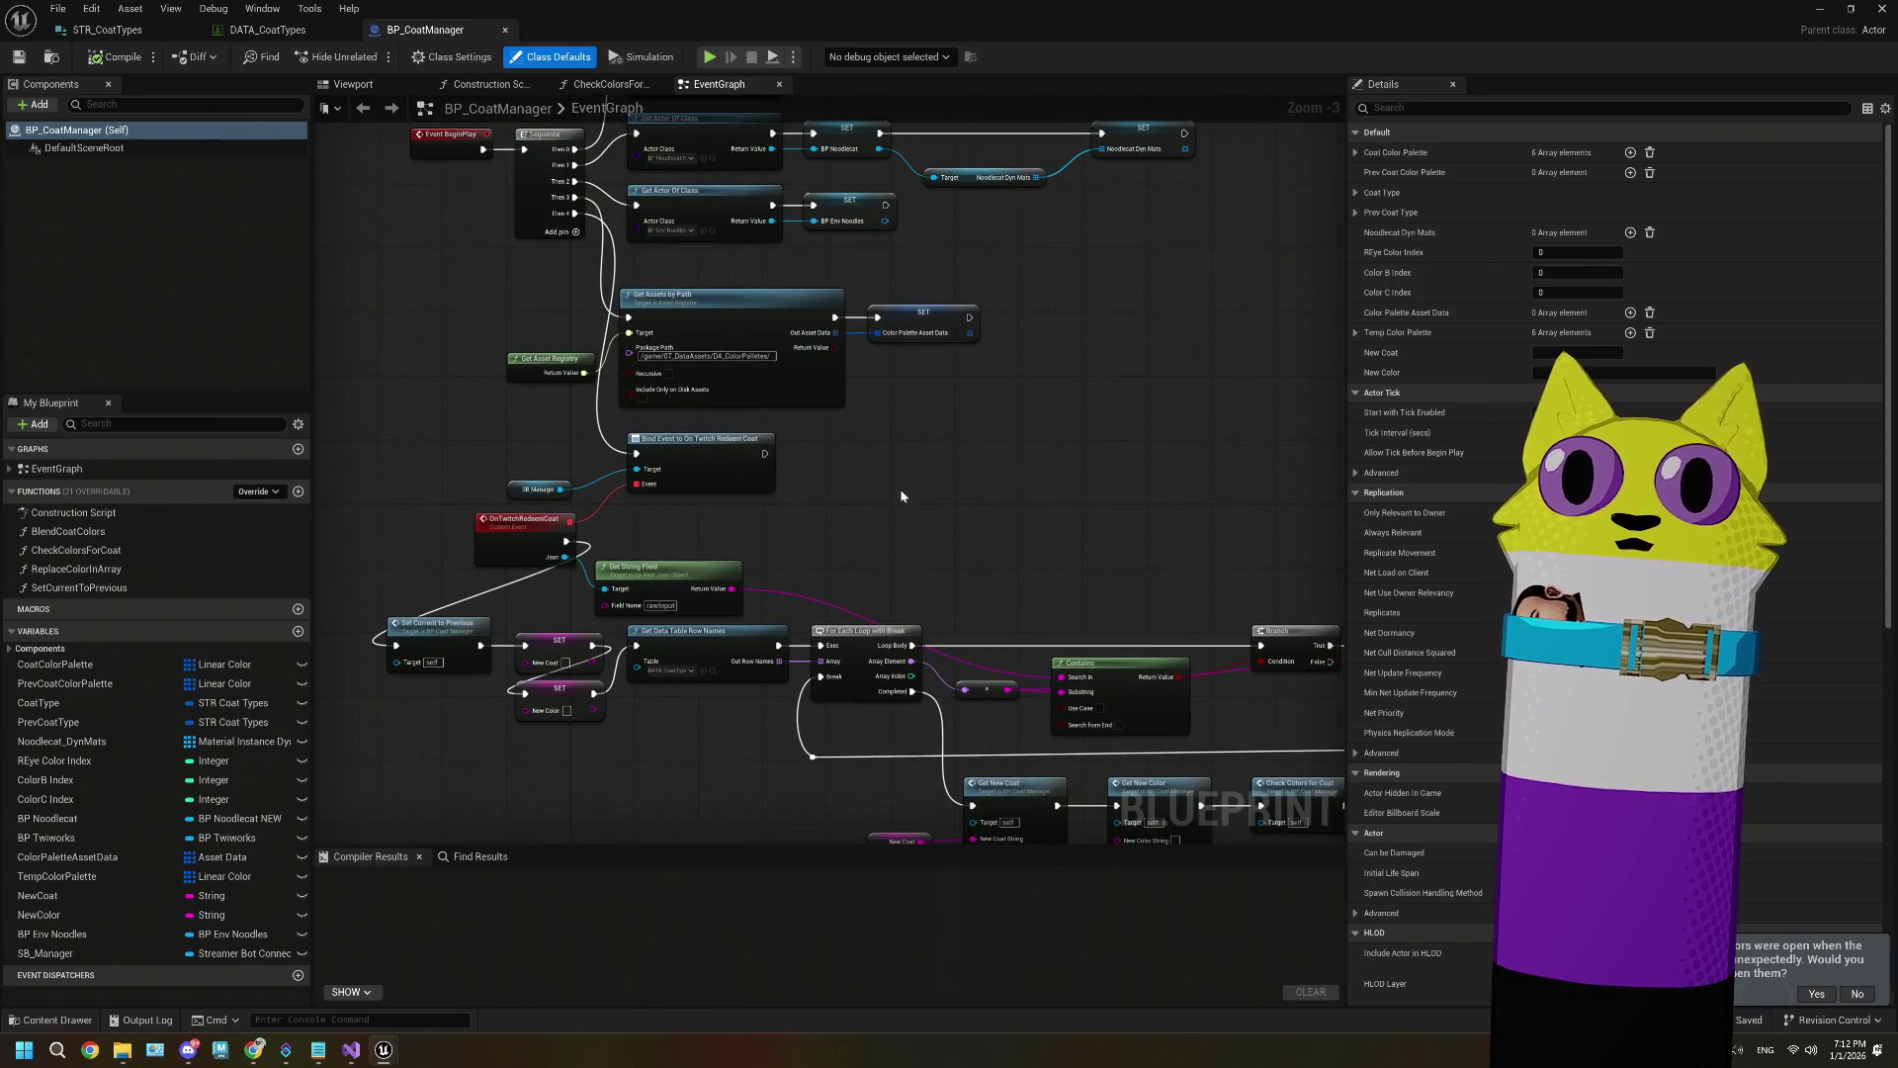
pyautogui.scroll(1, 900, 489)
pyautogui.moveTo(900, 489); pyautogui.dragTo(917, 458)
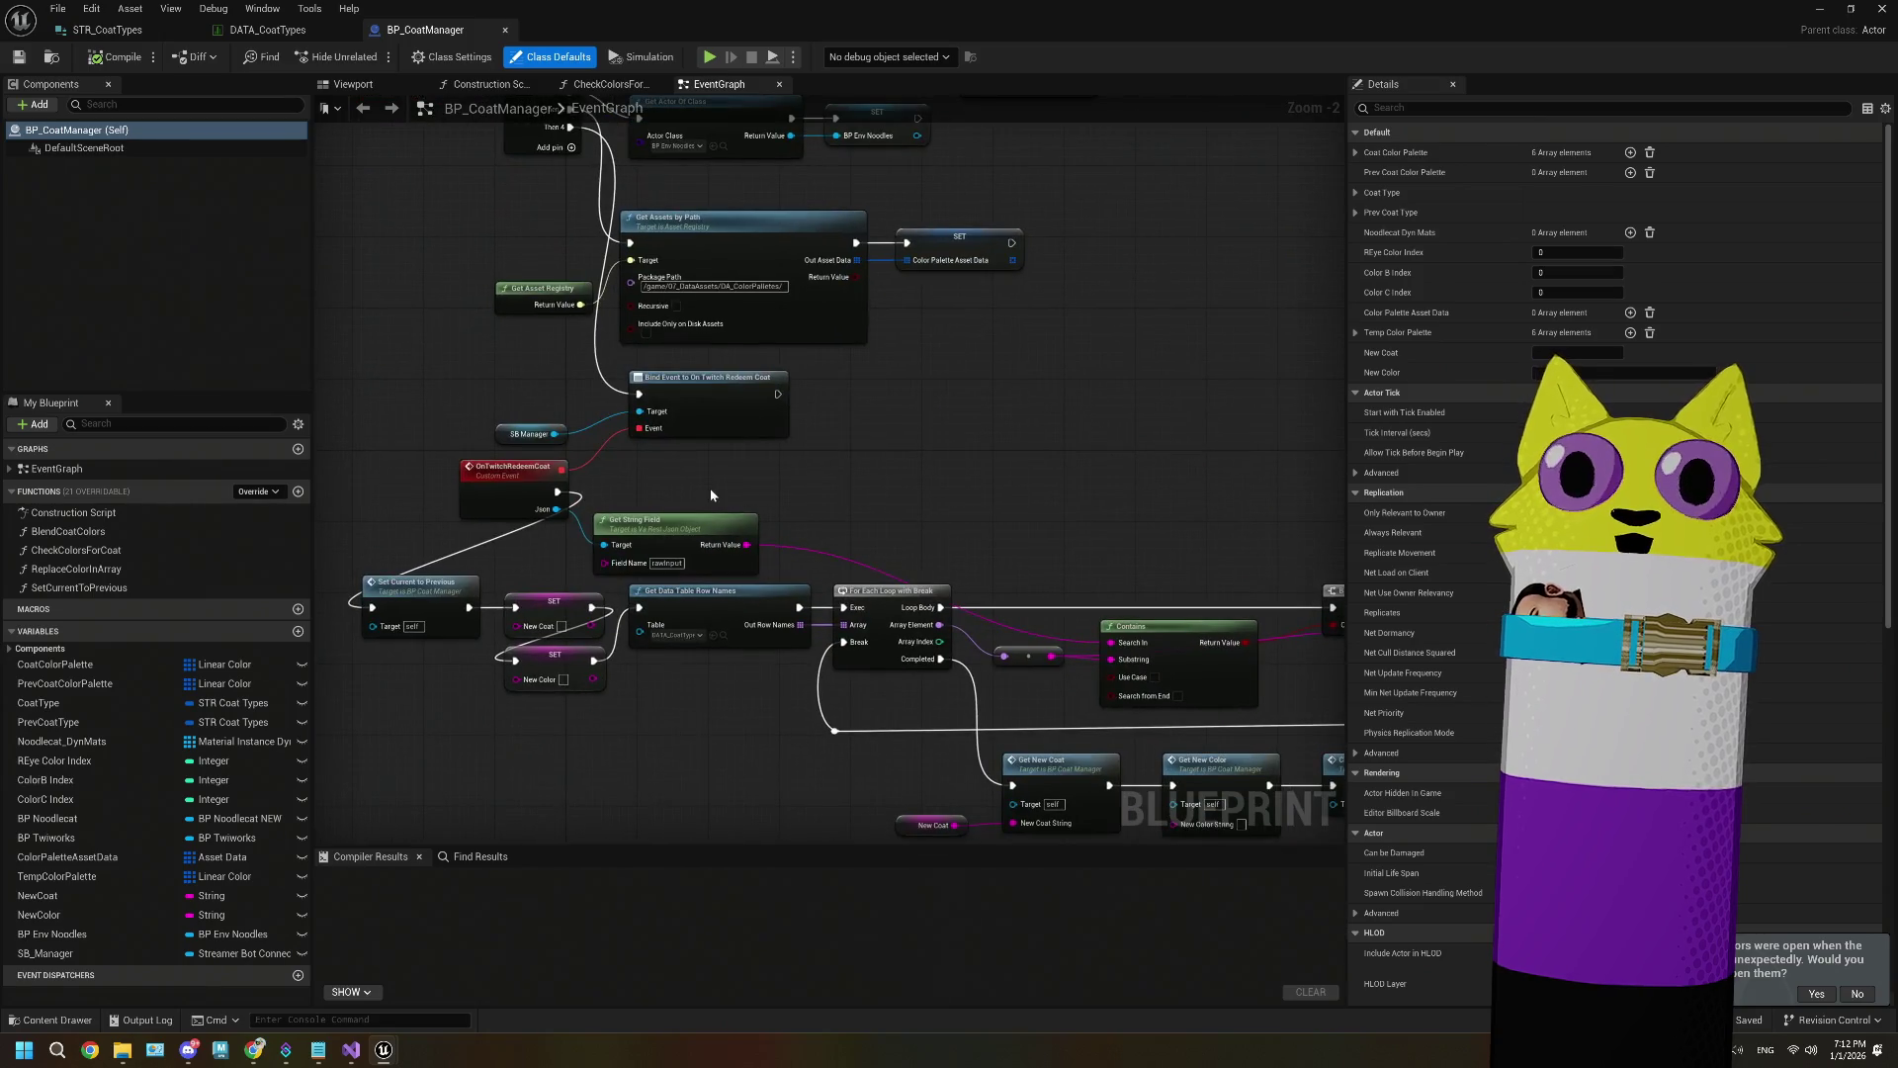
pyautogui.click(750, 427)
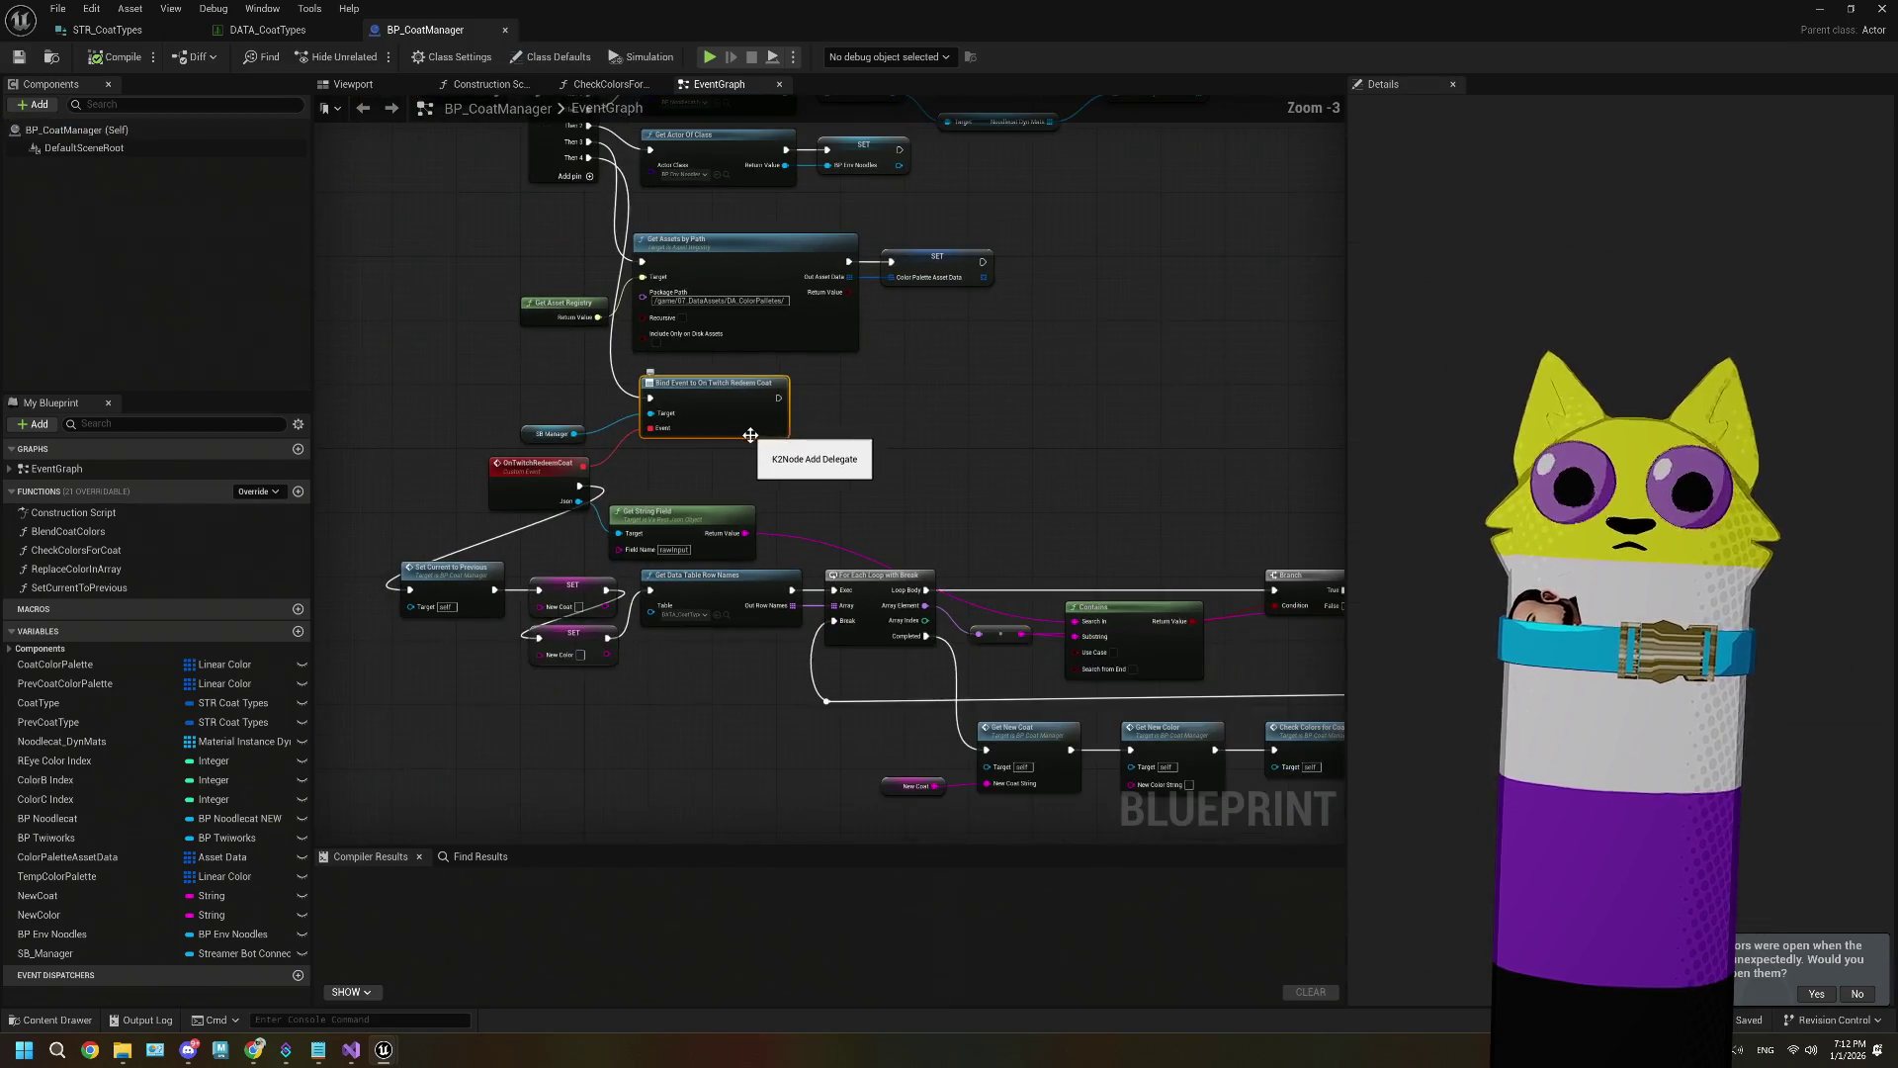
pyautogui.scroll(-1, 631, 542)
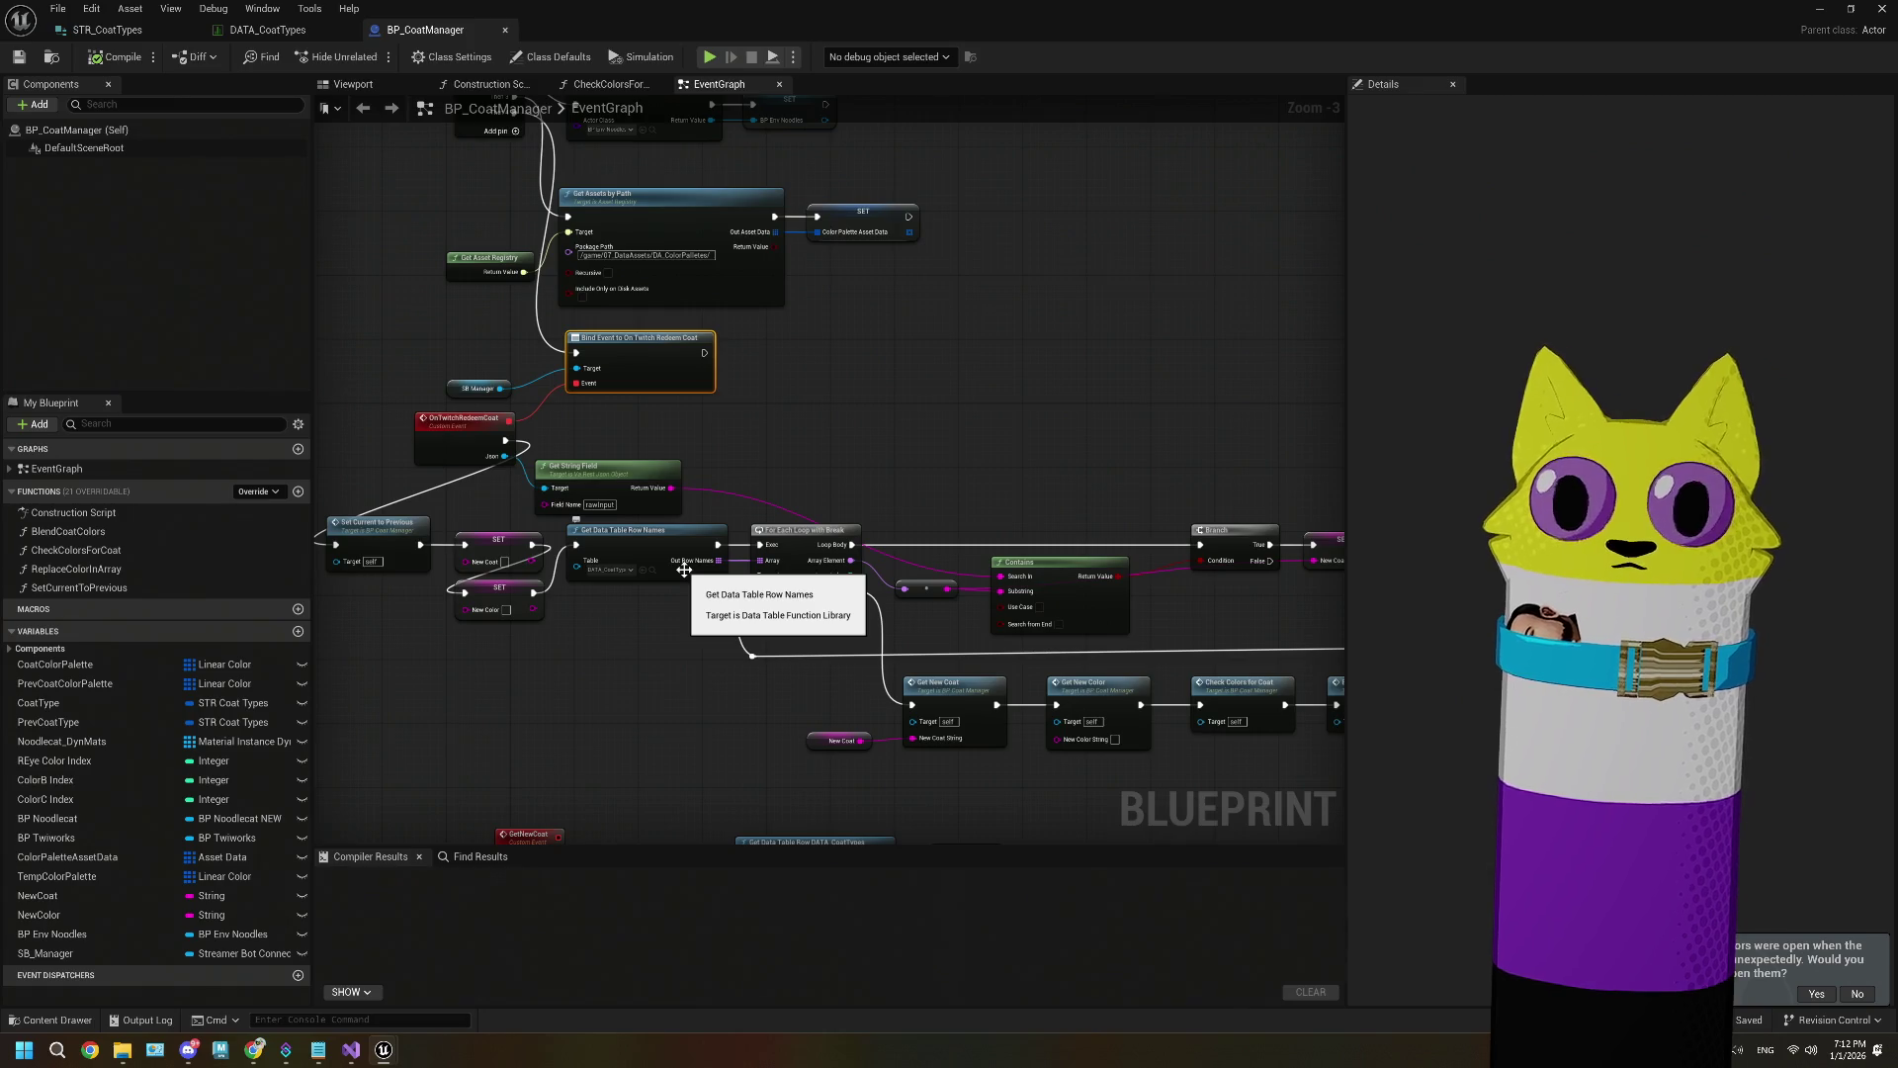
pyautogui.scroll(-1, 684, 571)
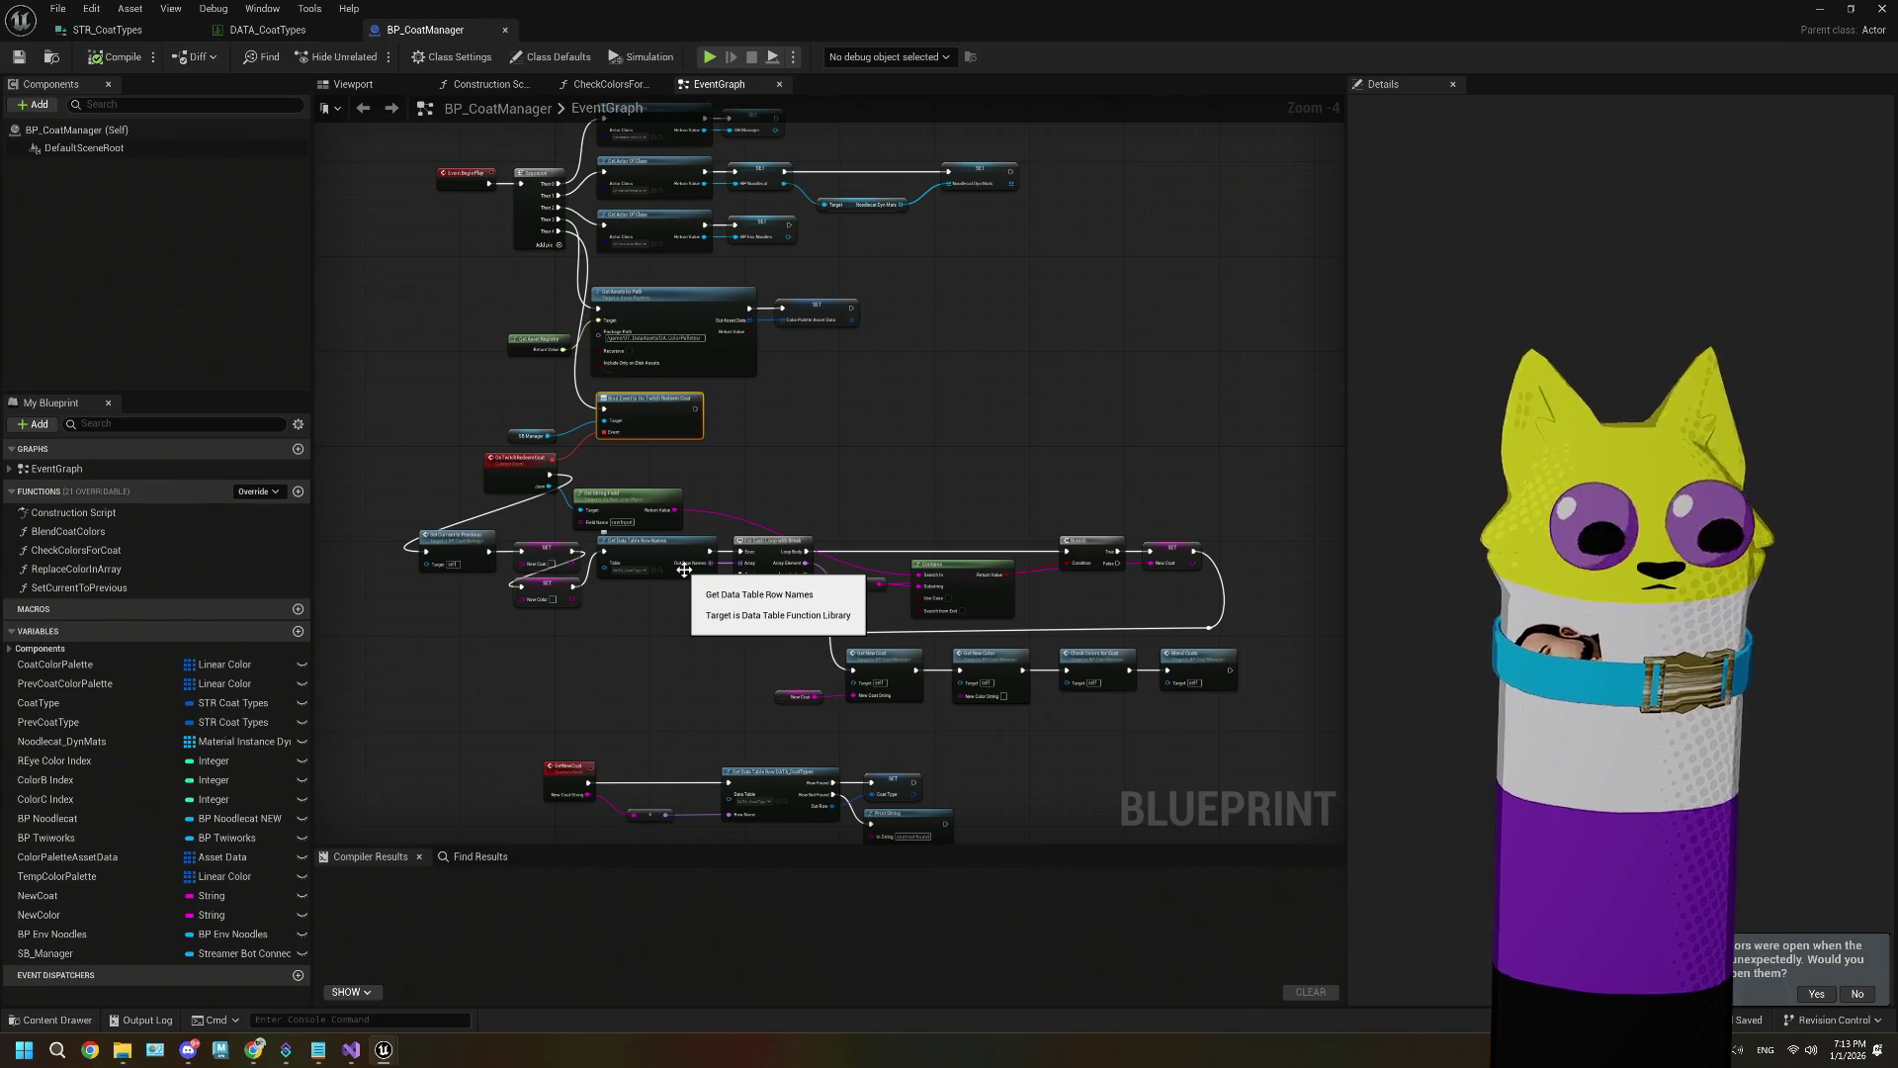
# Step: Clear the note and start a 'current:' section with an indented '- coat type' line
pyautogui.click(318, 1050)
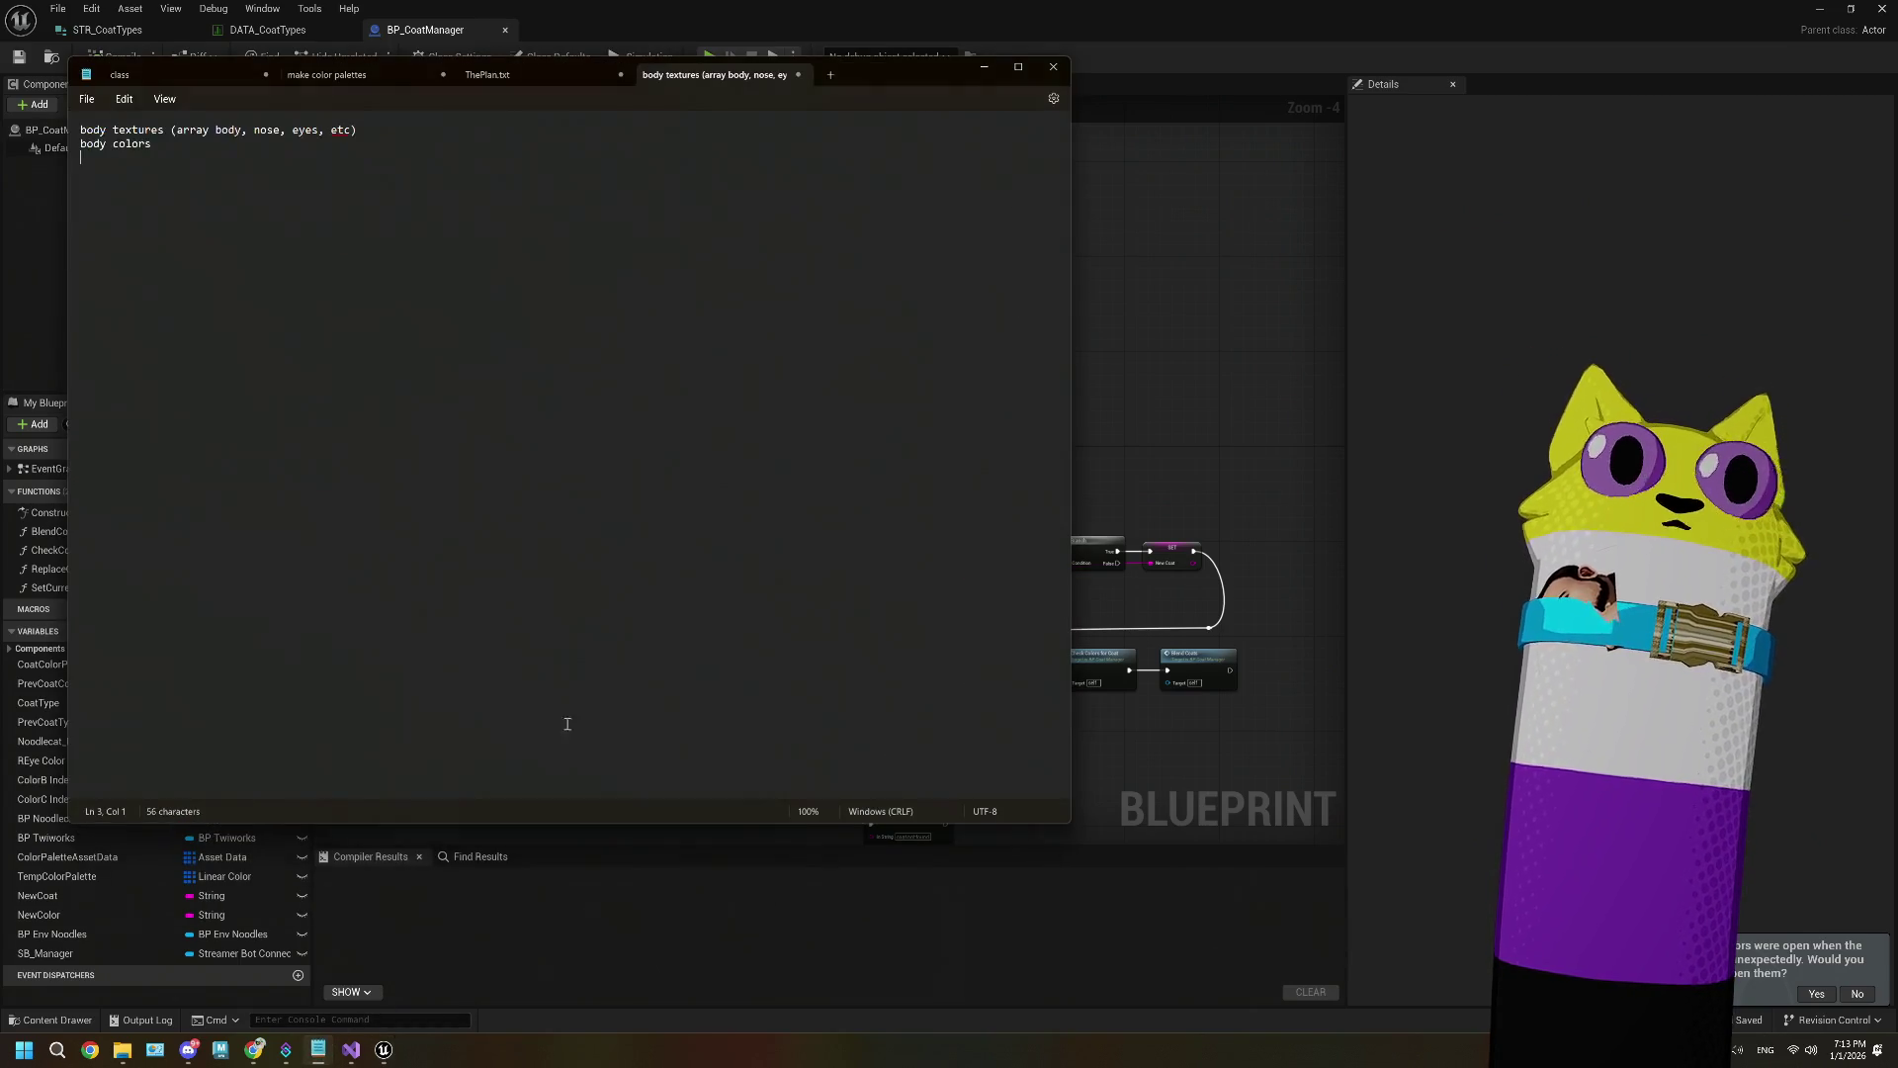
pyautogui.hotkey('ctrl', 'a')
pyautogui.press('BackSpace')
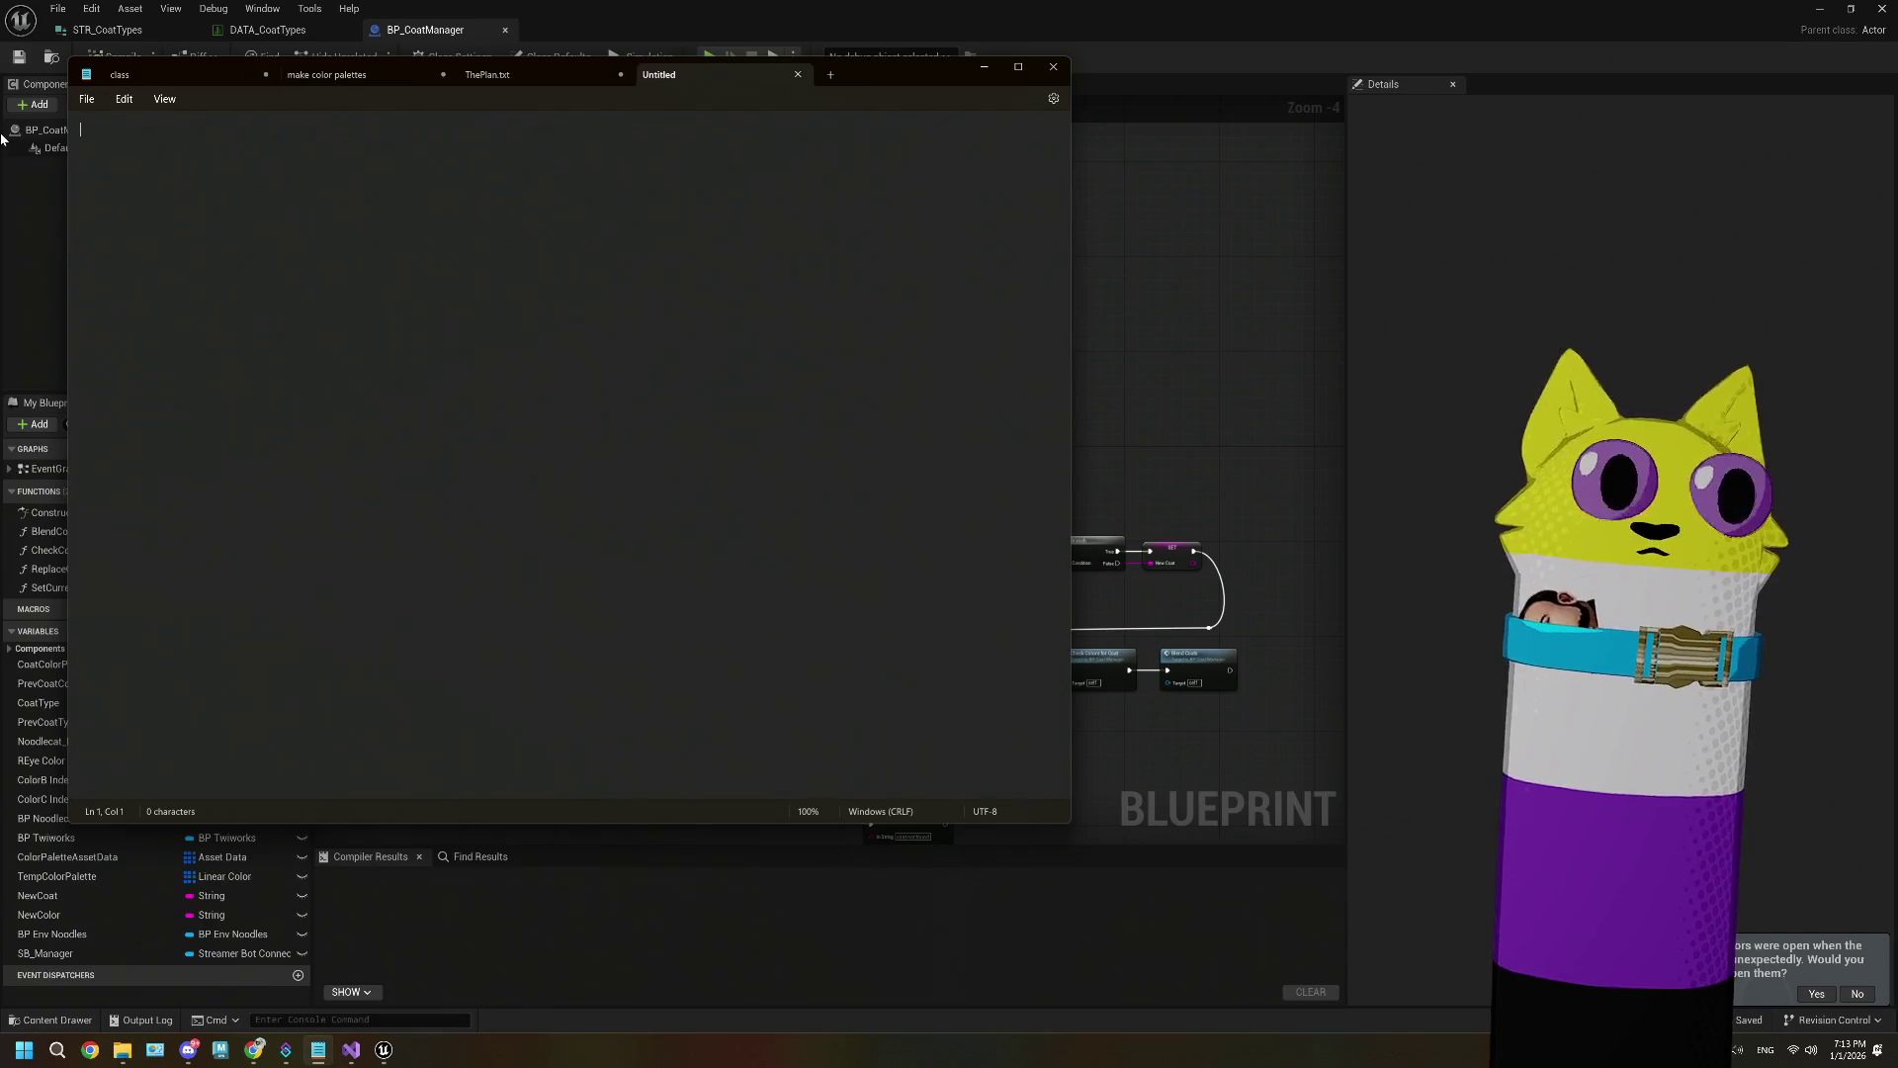
pyautogui.write('current:')
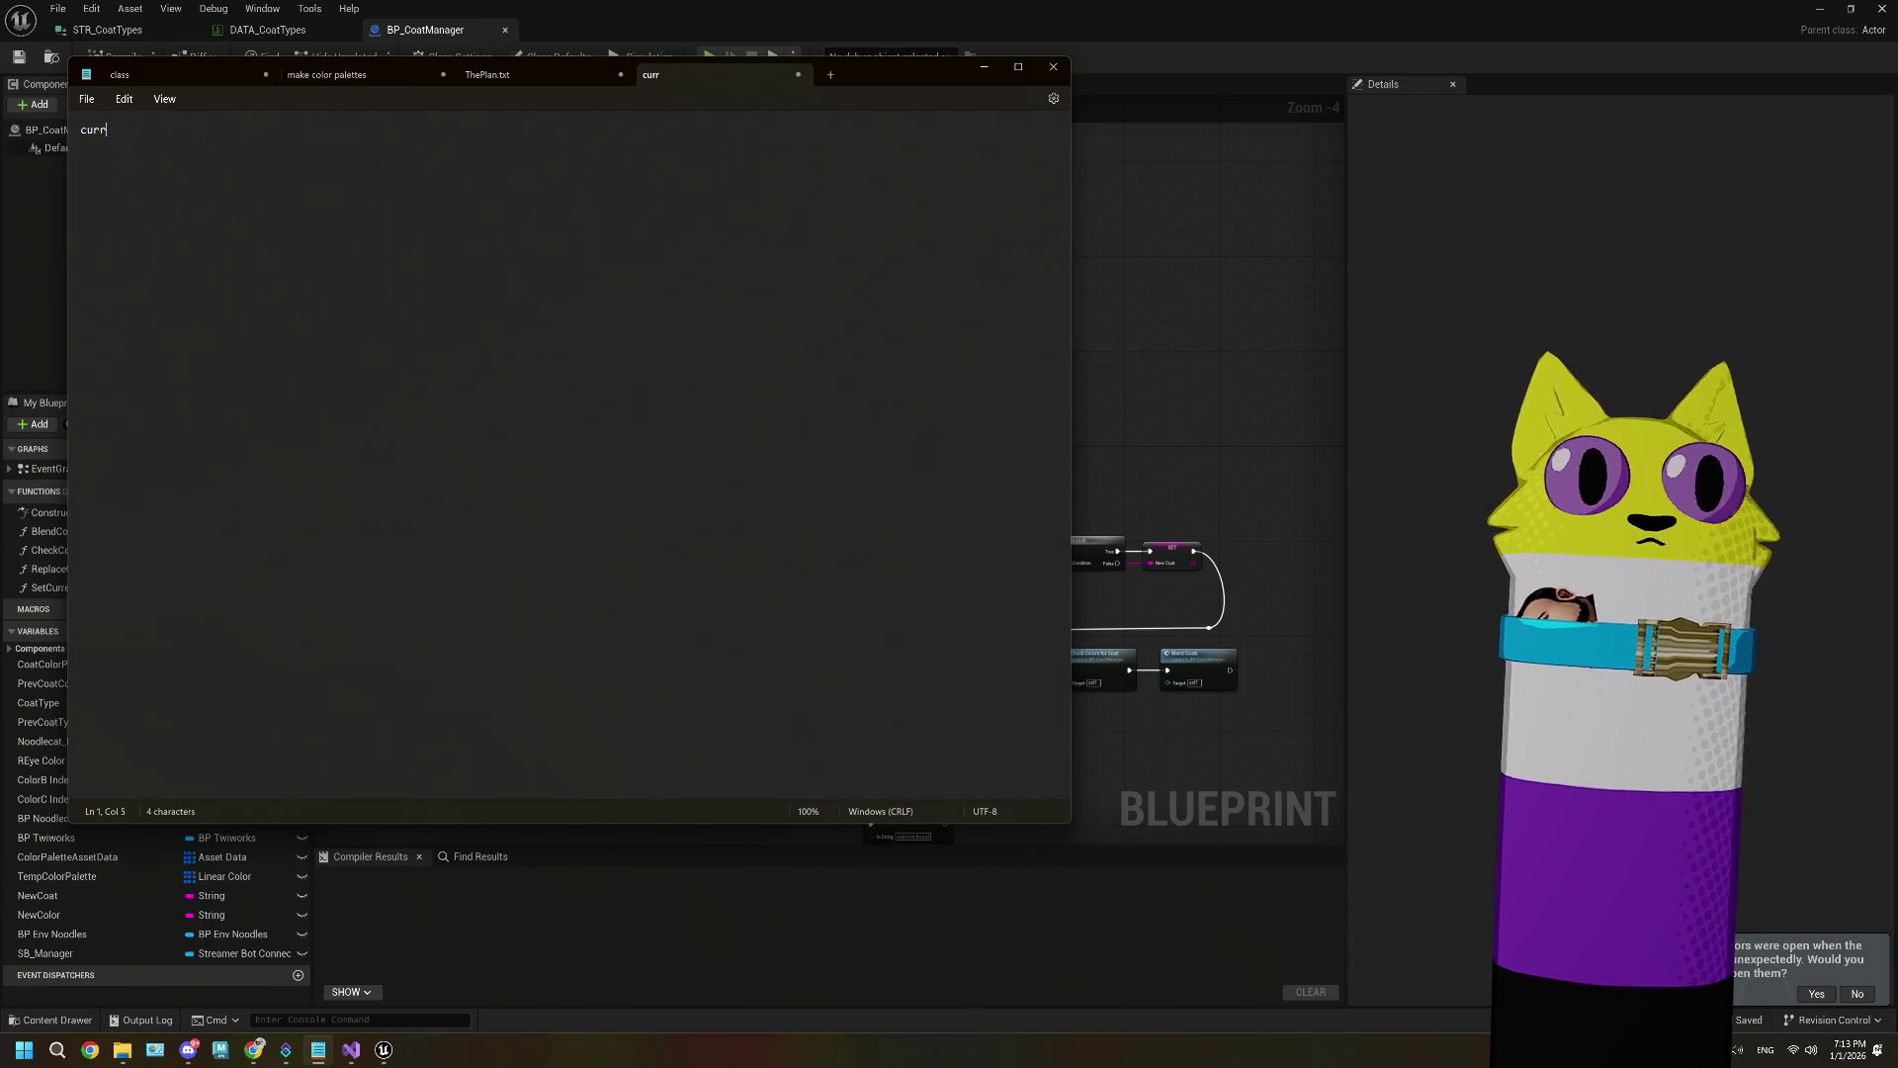
pyautogui.press('Return')
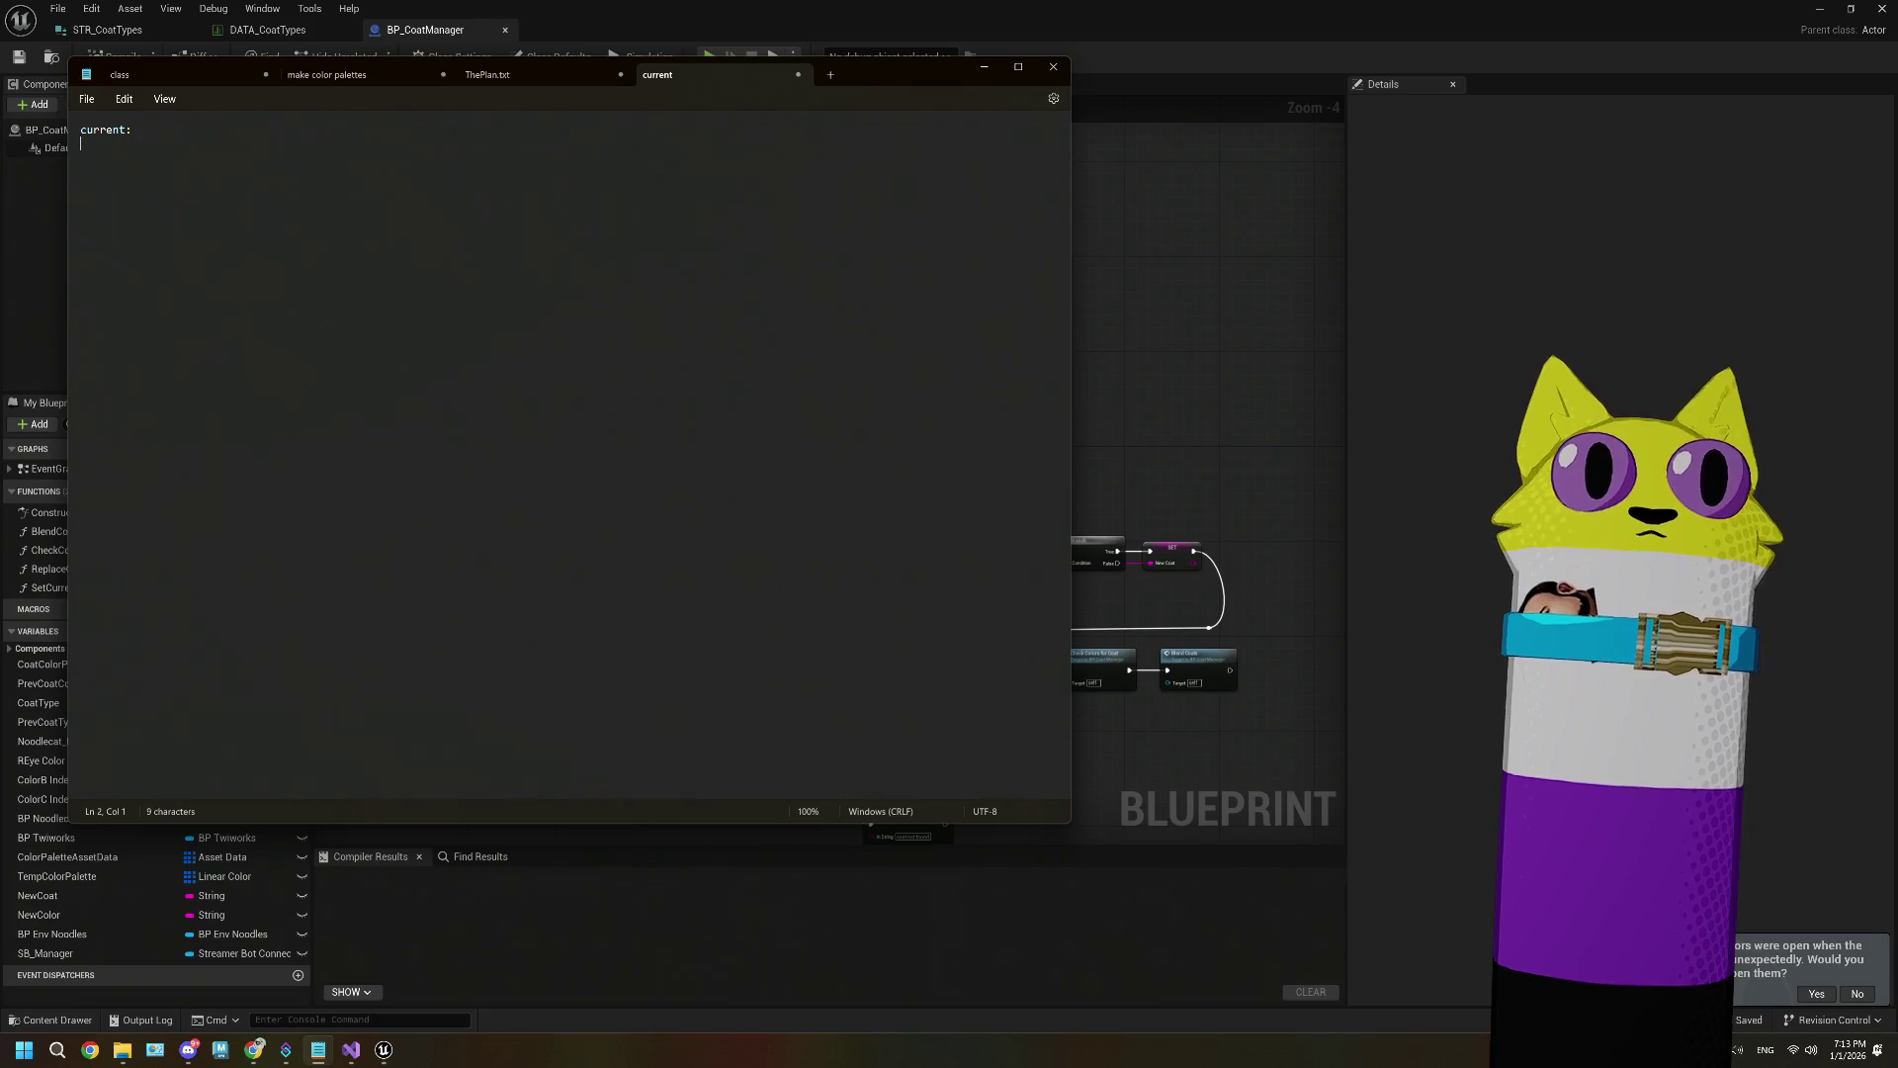
pyautogui.press('Tab')
pyautogui.write('- ')
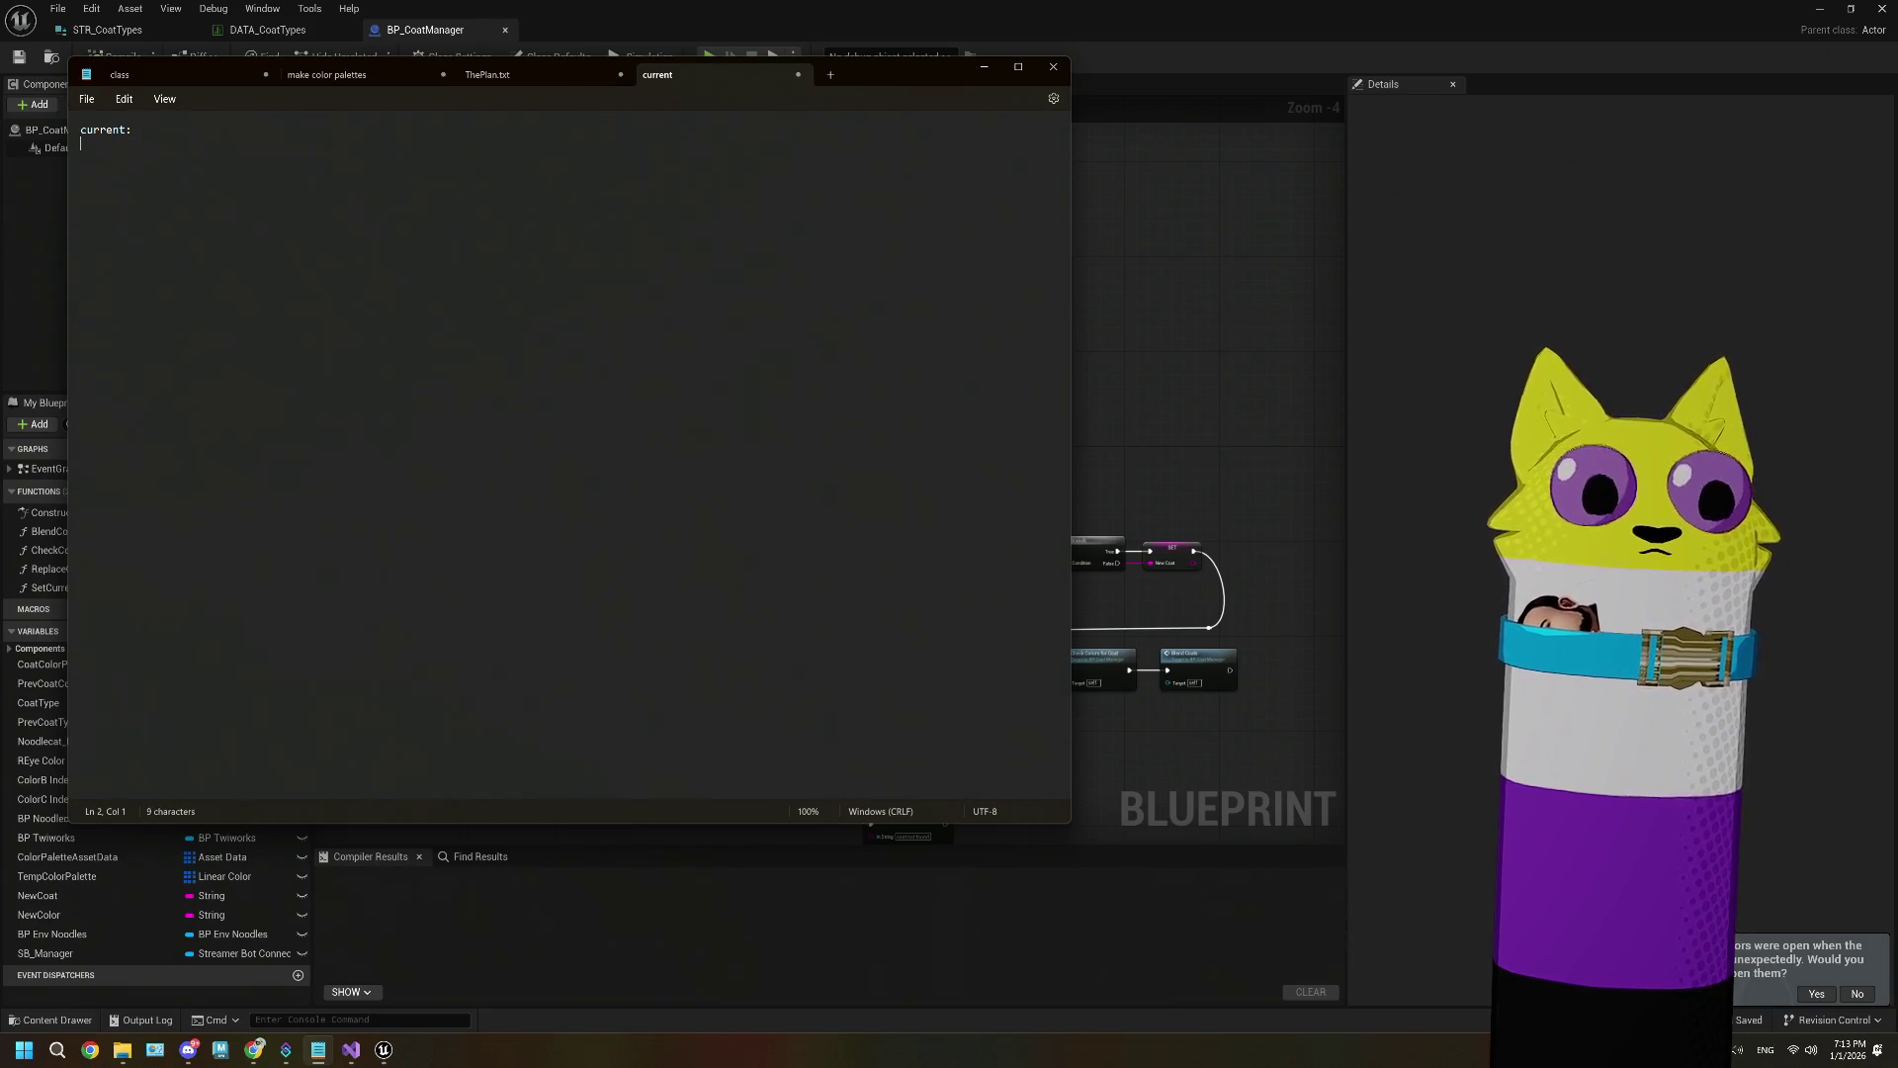
pyautogui.write('coat type')
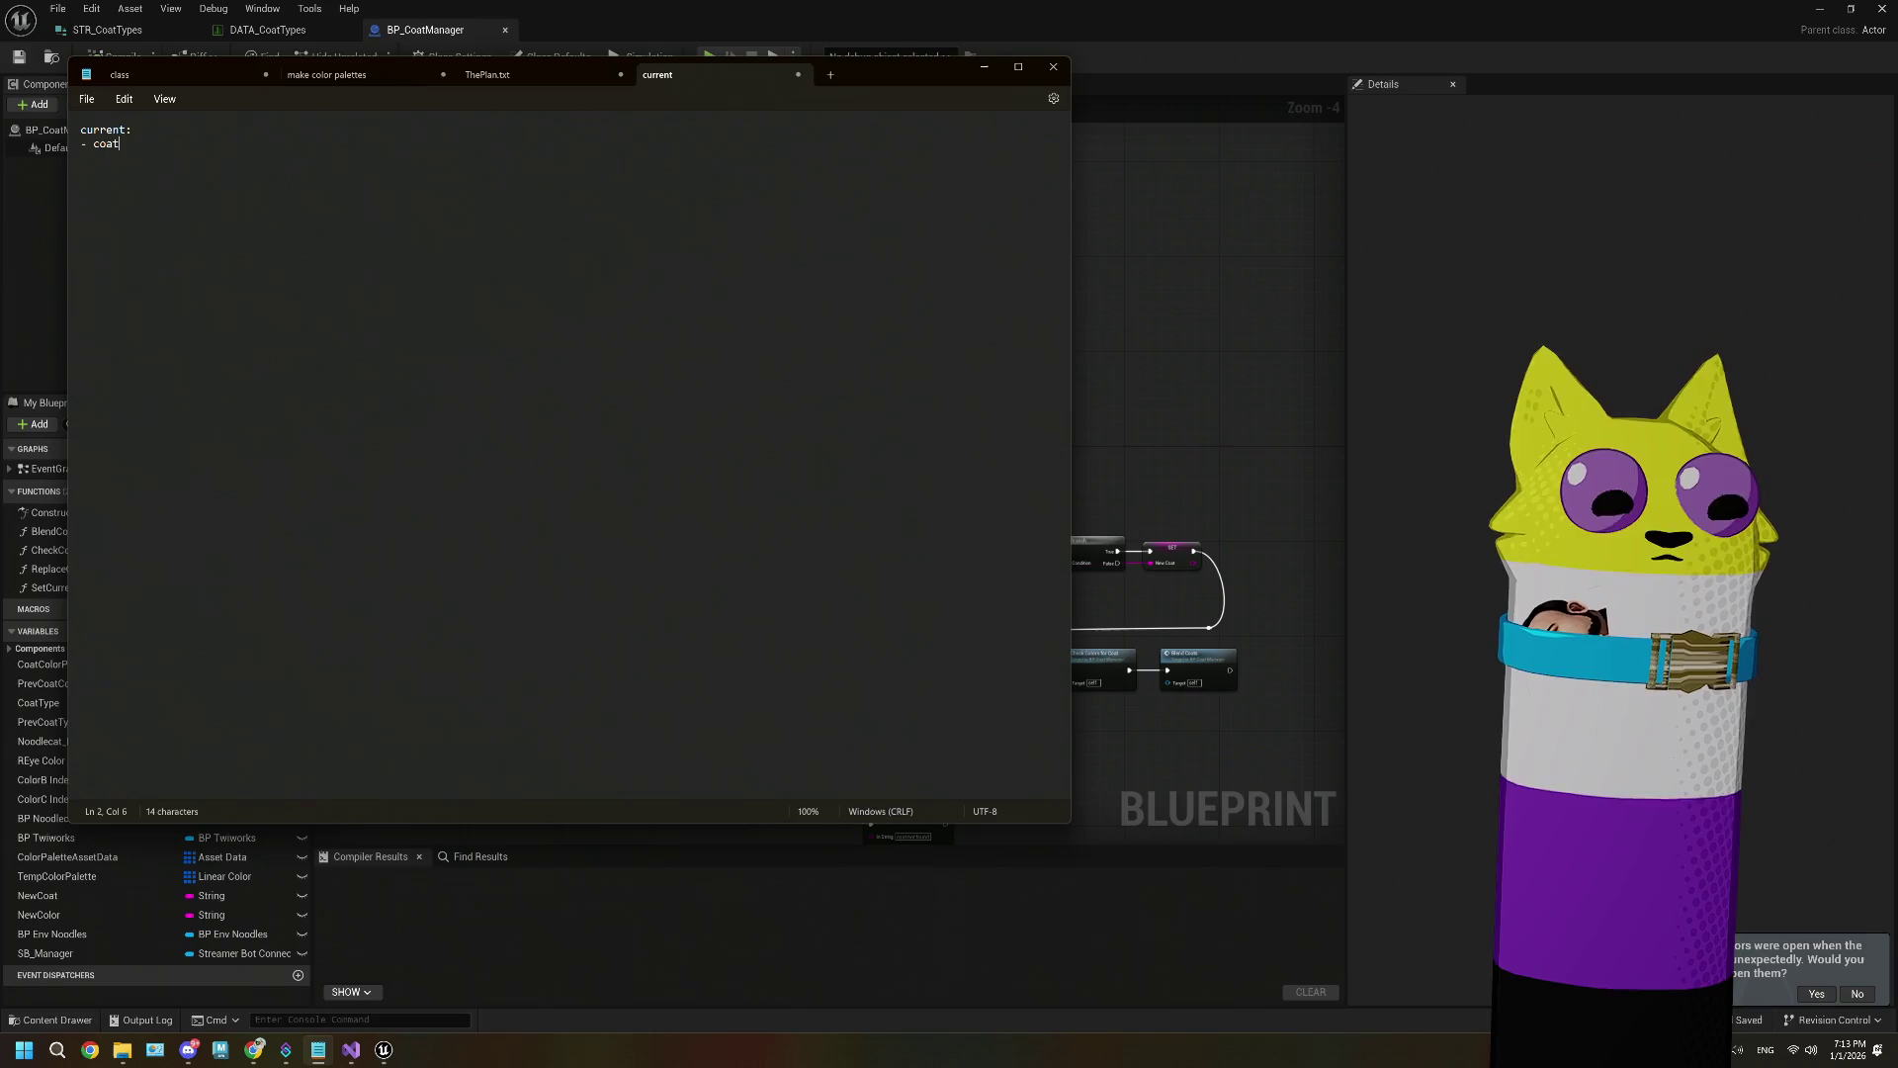
# Step: Add coat color, coat pattern, pride types and special types items, then begin a 'future' heading
pyautogui.press('Return')
pyautogui.write('- coat c')
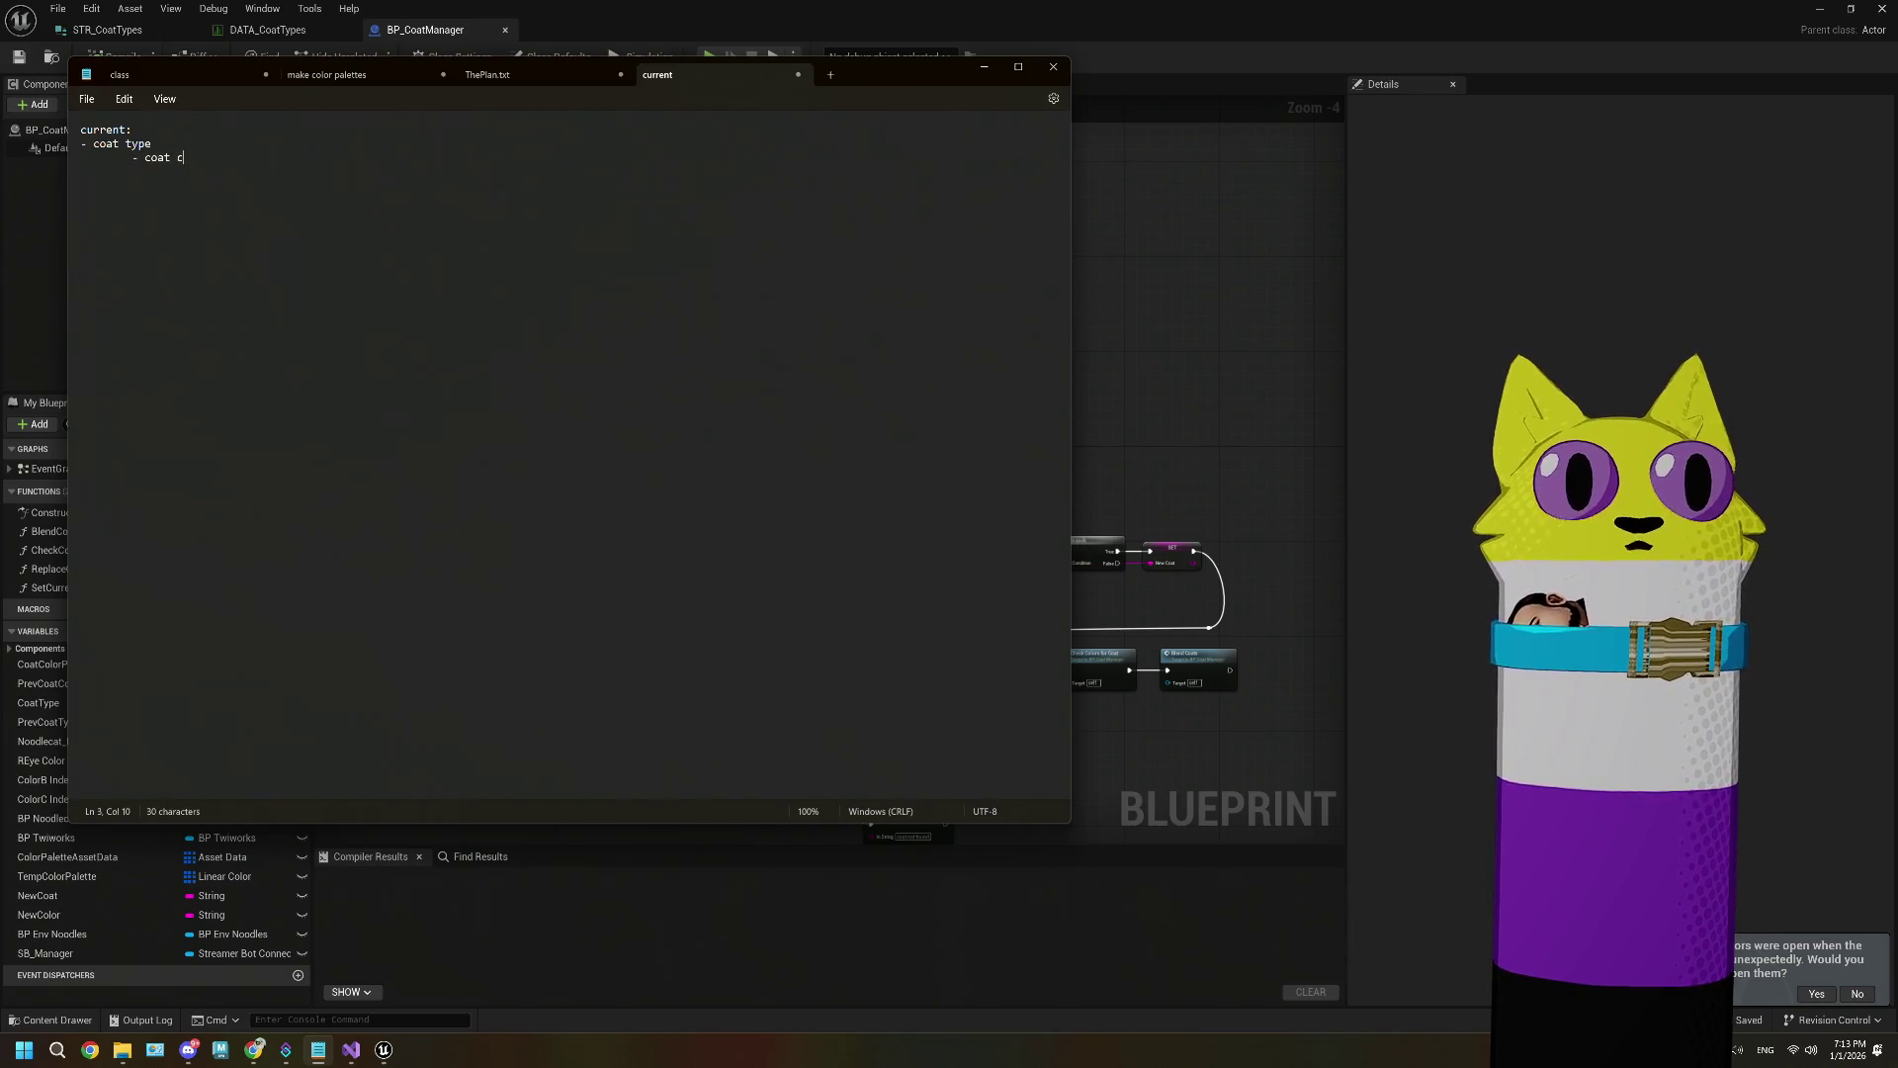
pyautogui.write('olor \t- coat p[a')
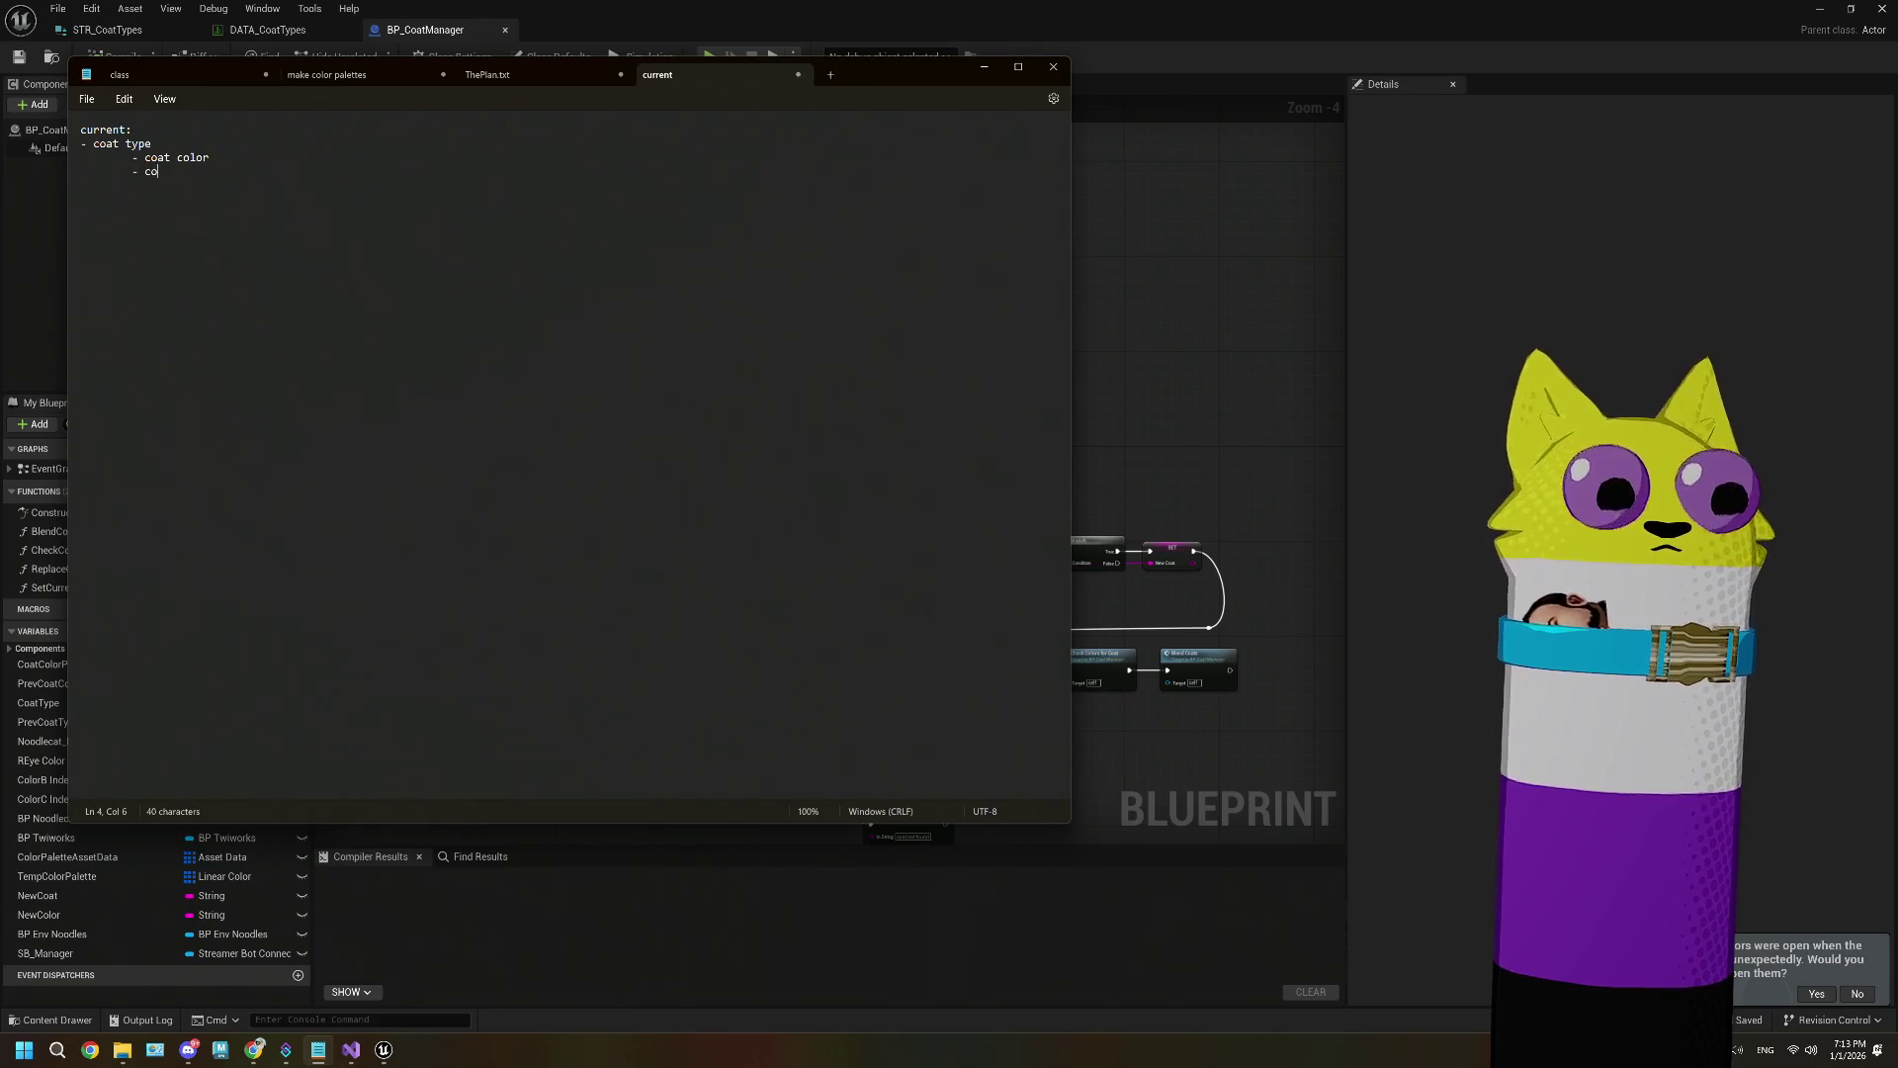
pyautogui.press('BackSpace')
pyautogui.press('BackSpace')
pyautogui.write('a')
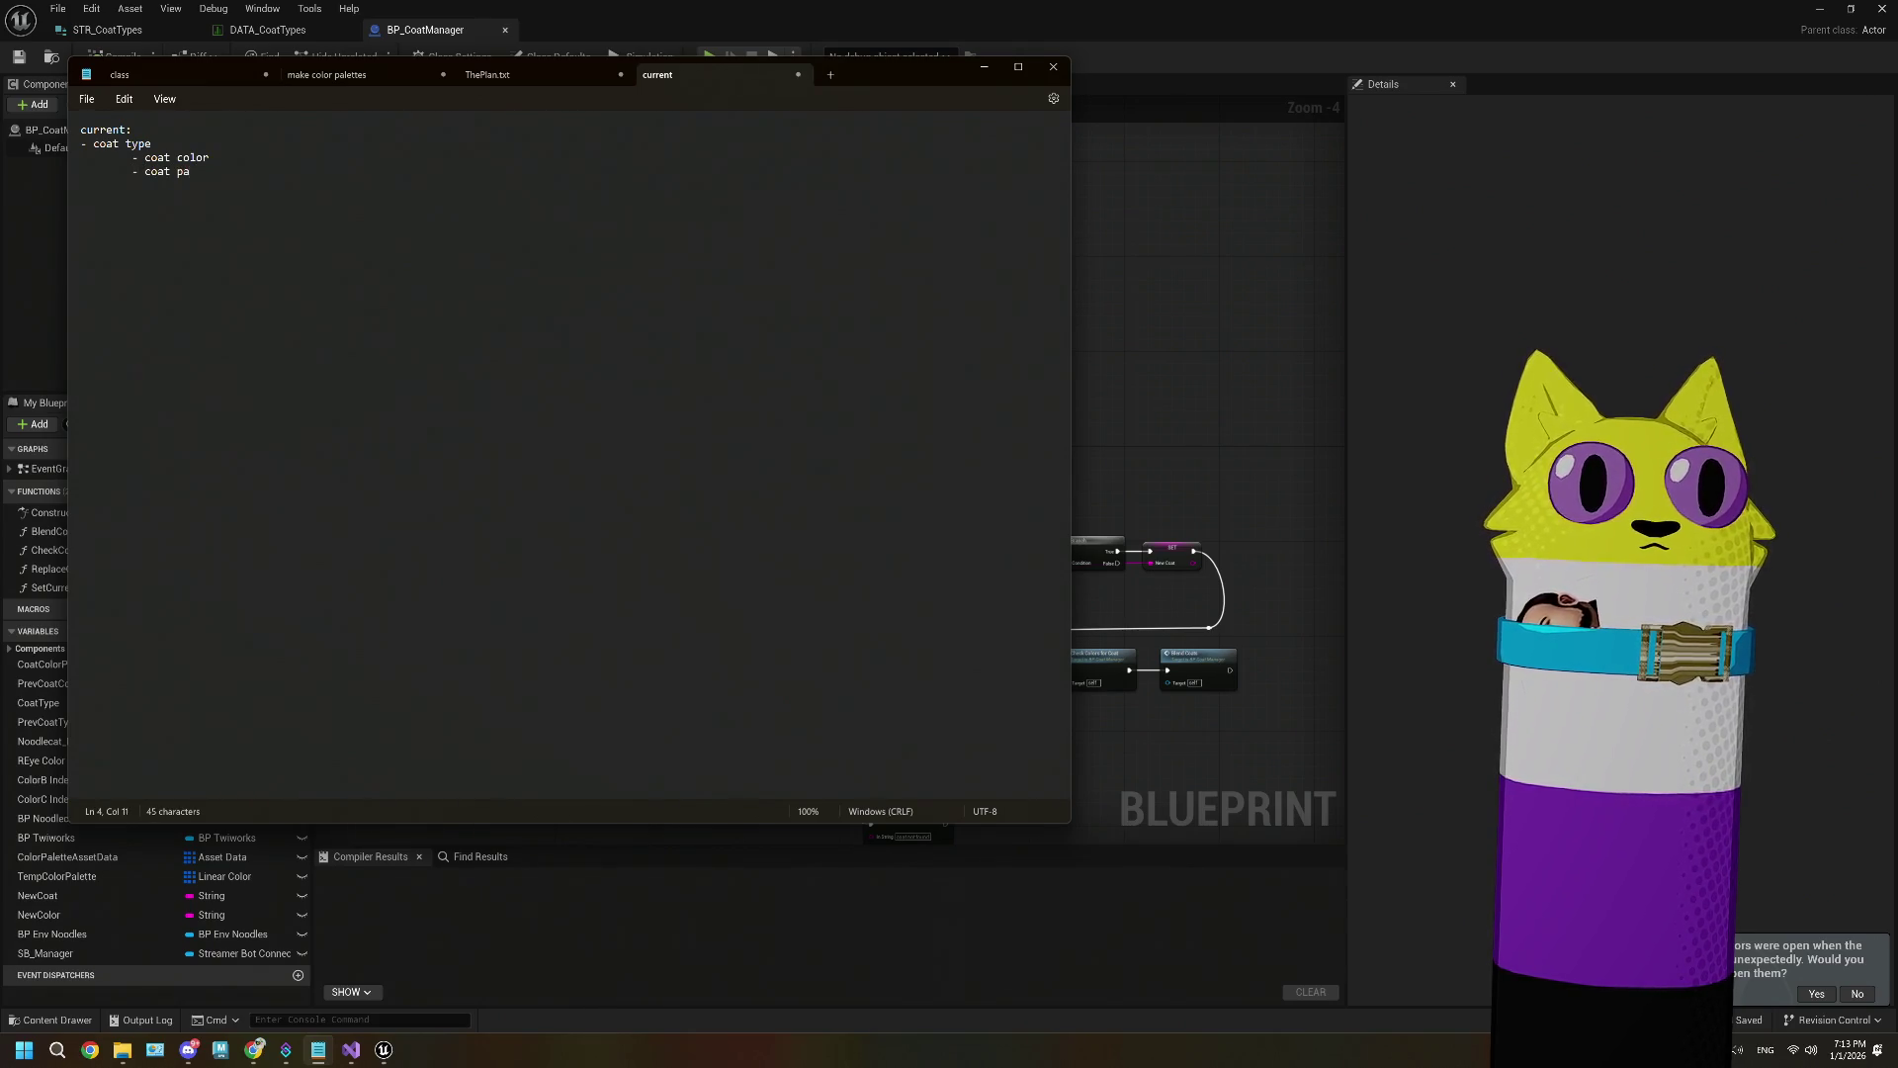
pyautogui.write('ttern')
pyautogui.press('Return')
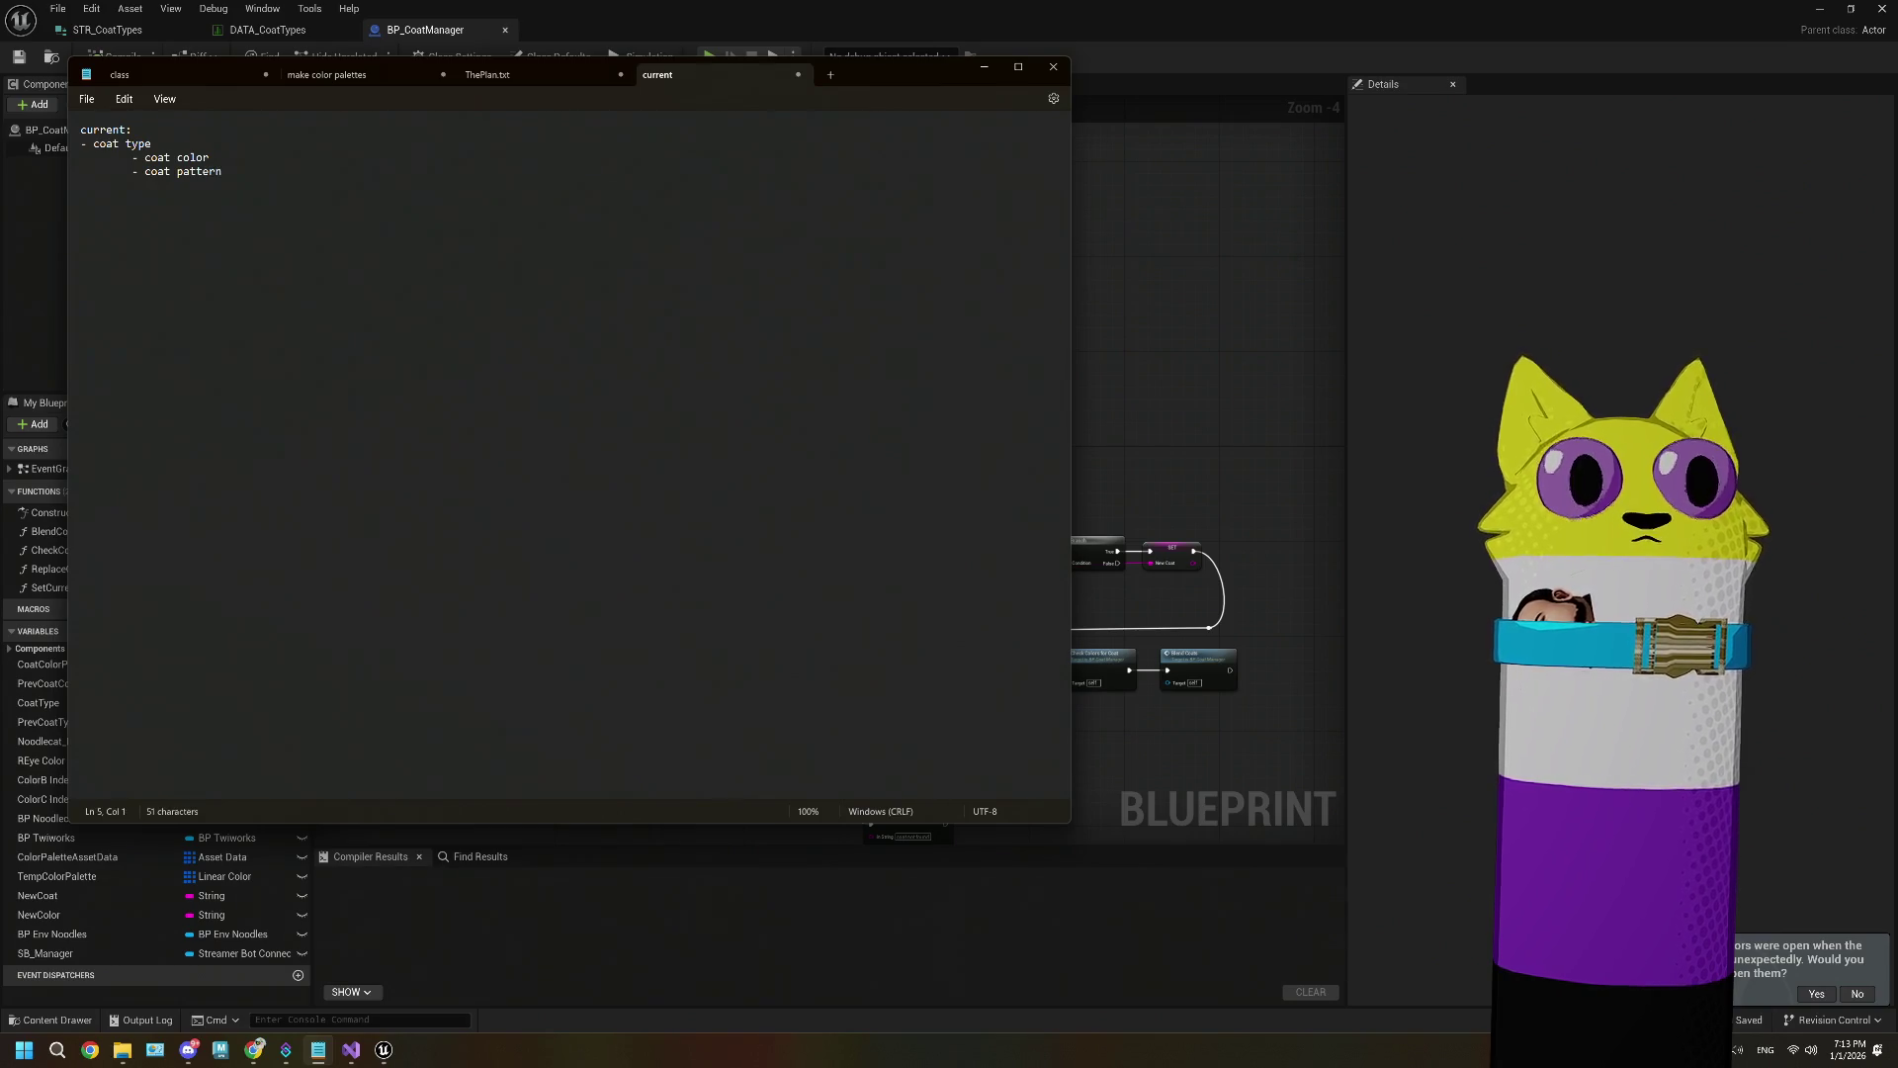
pyautogui.write('- pride ')
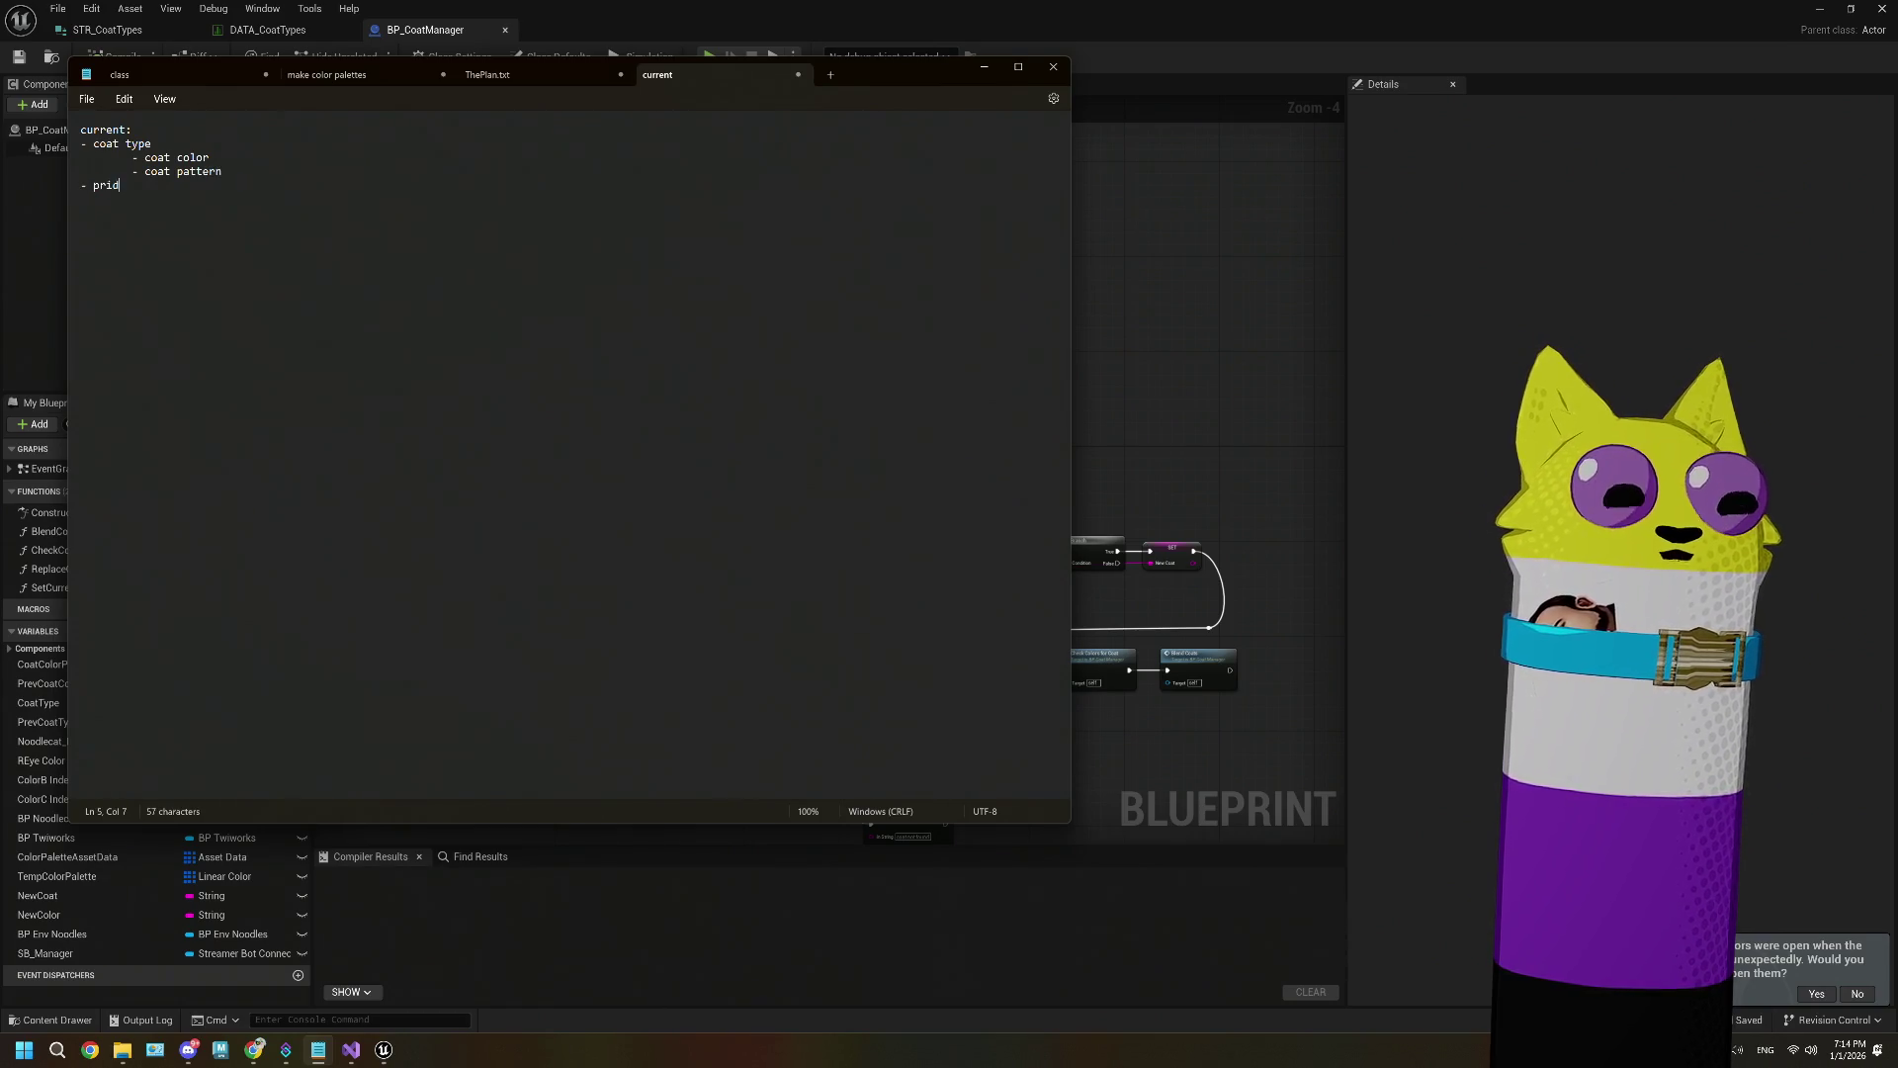
pyautogui.write('types')
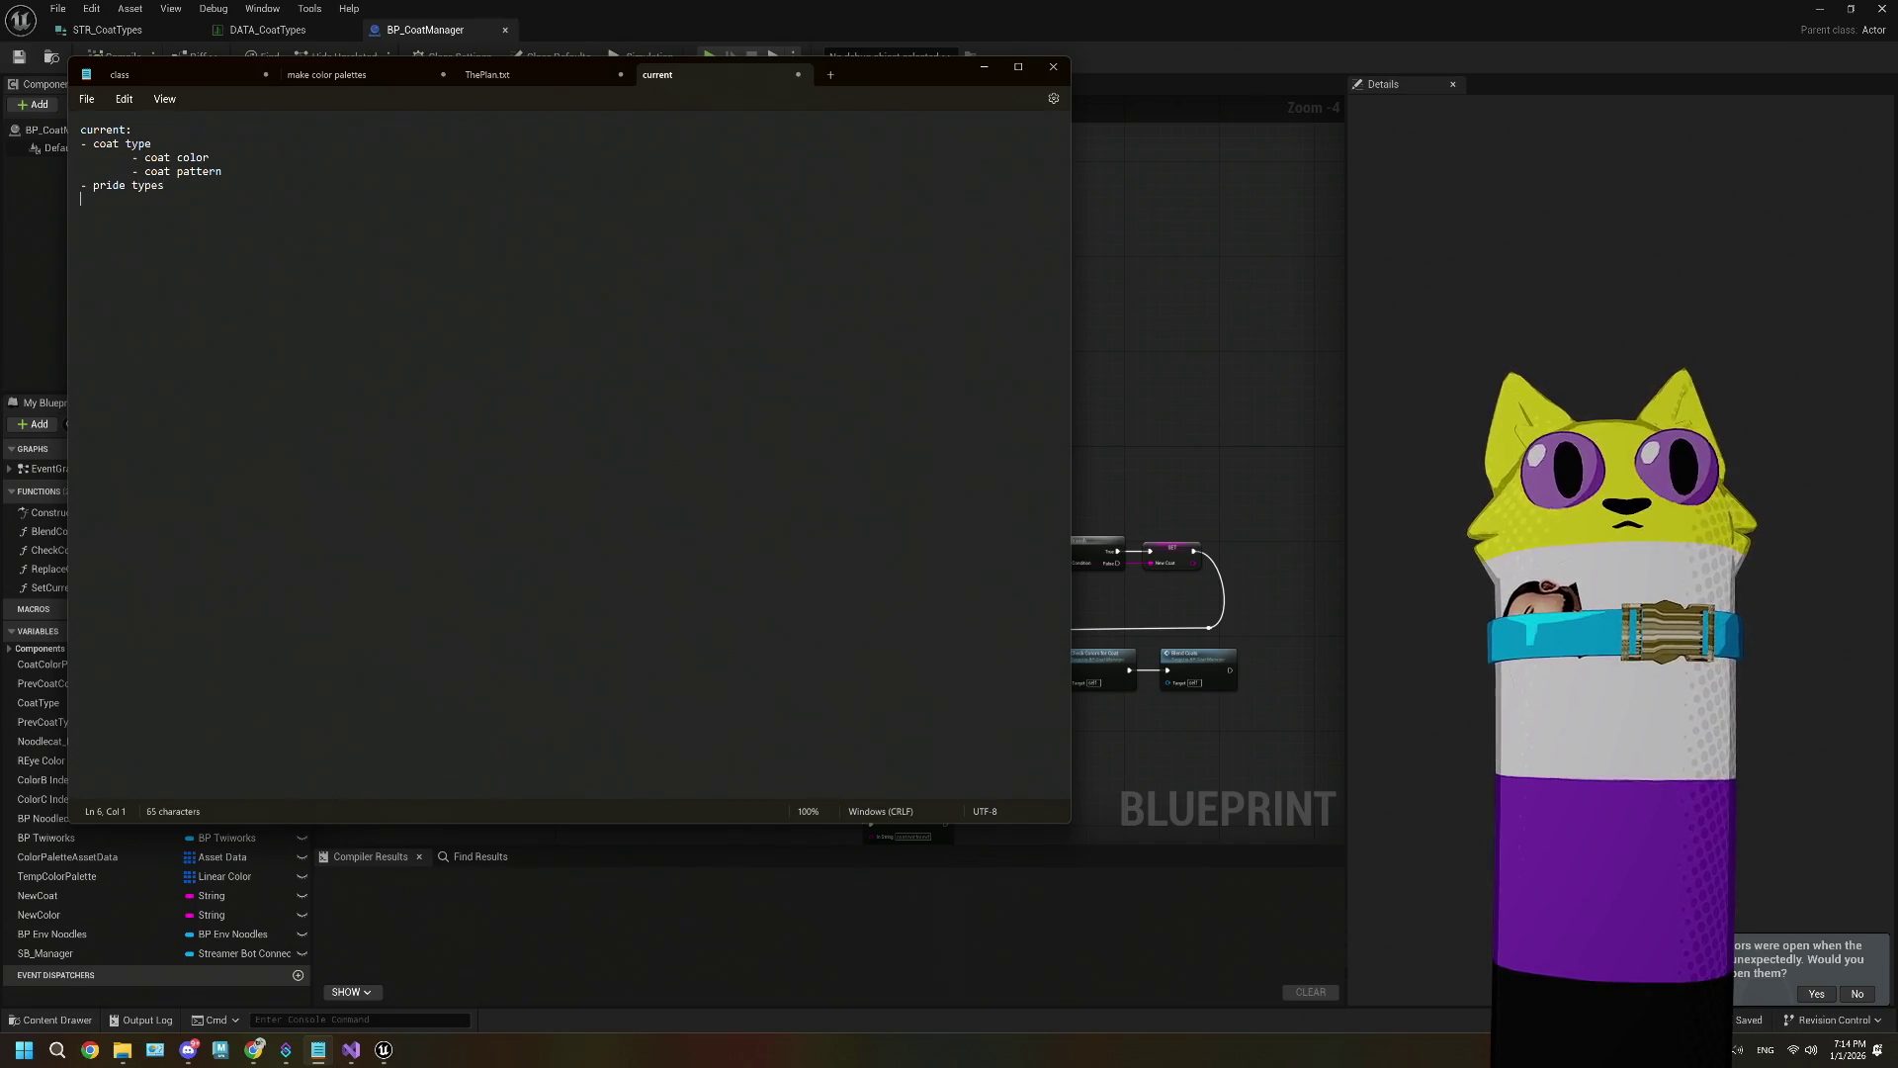
pyautogui.press('Return')
pyautogui.write('- sp')
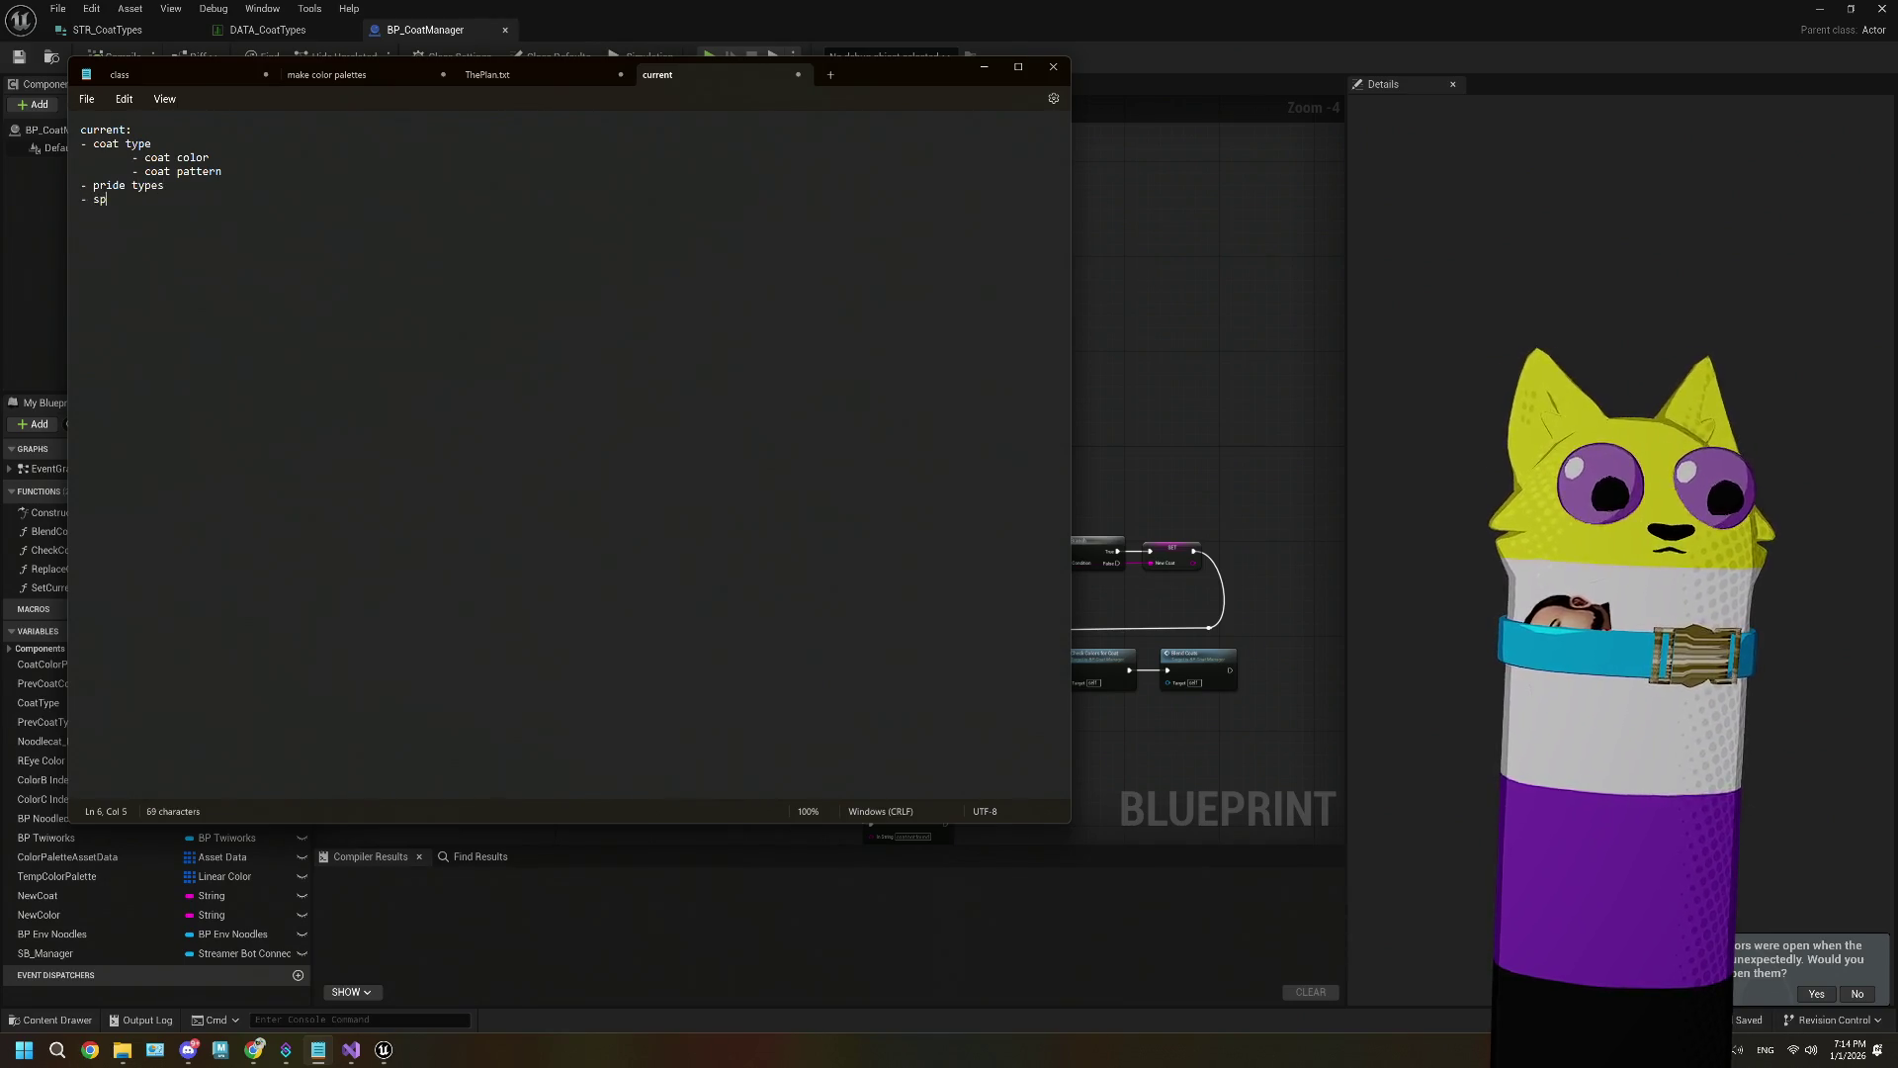
pyautogui.write('ecial types')
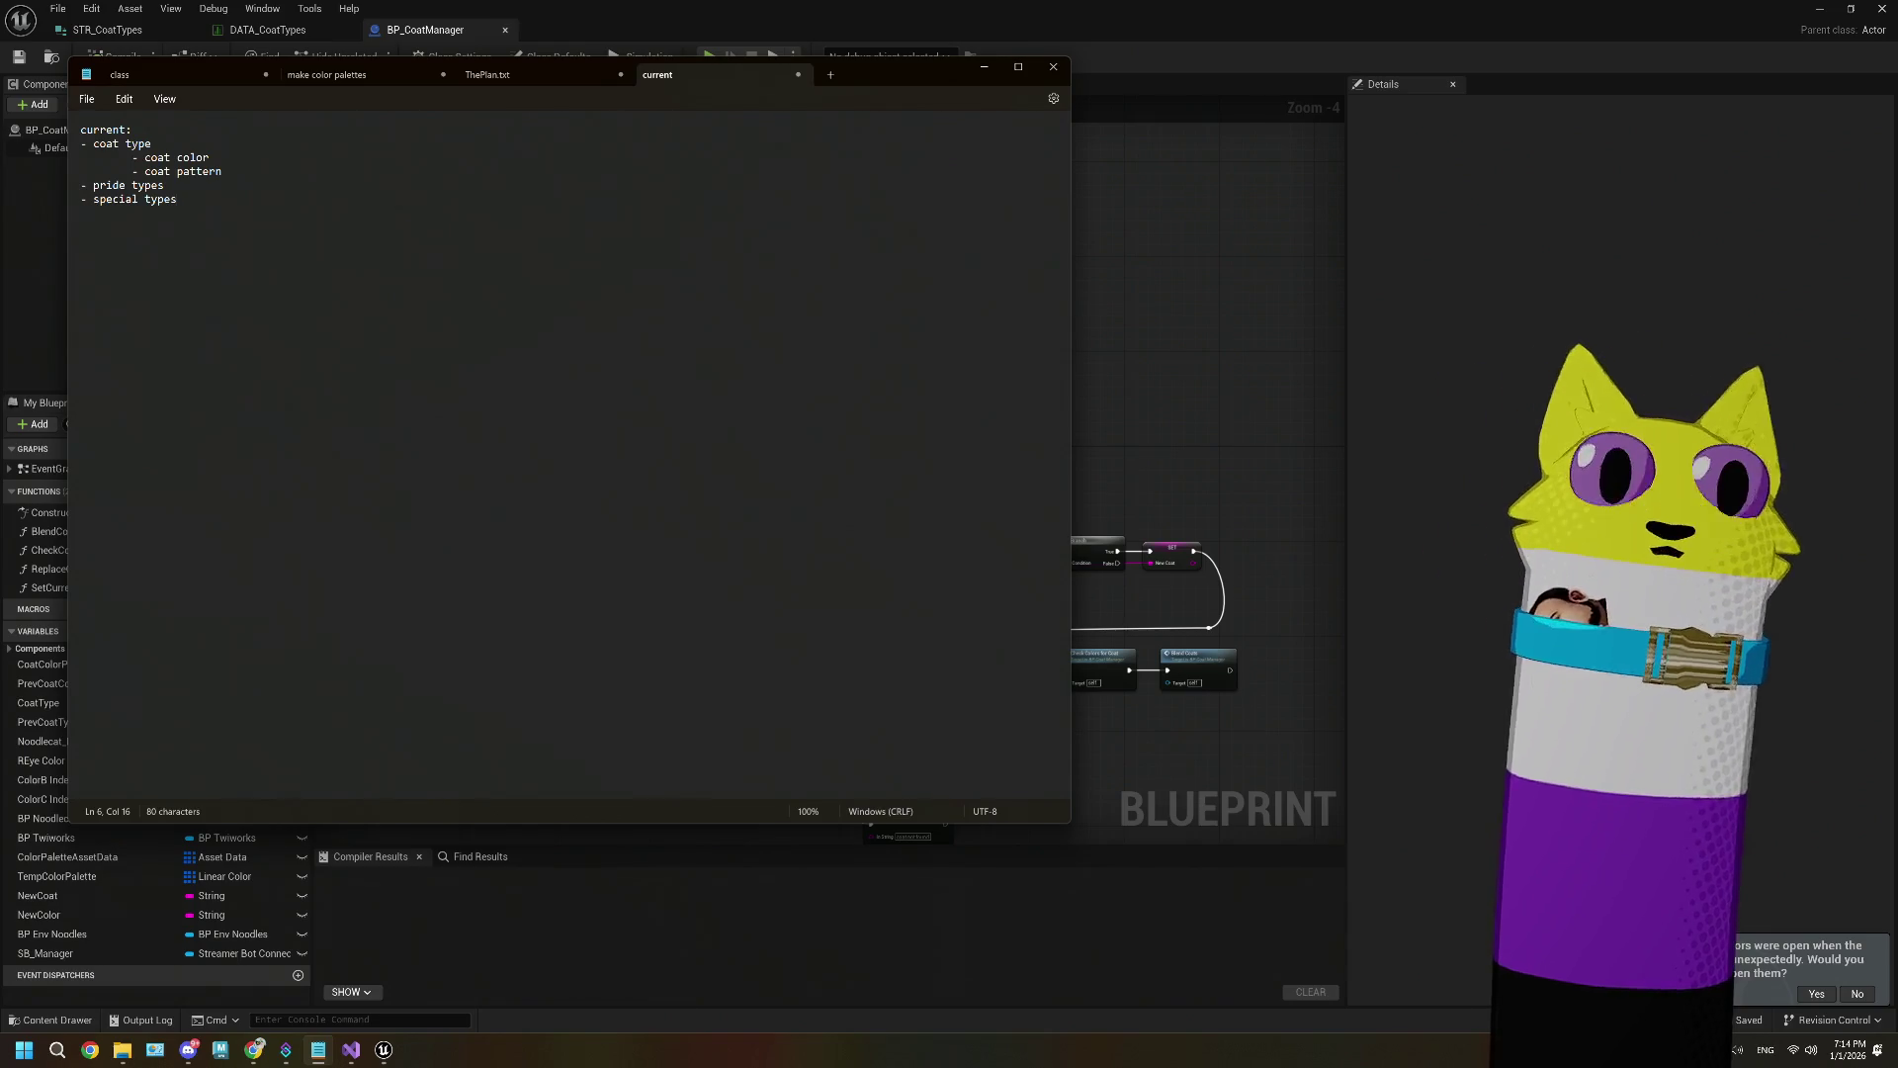
pyautogui.press('Return')
pyautogui.press('Return')
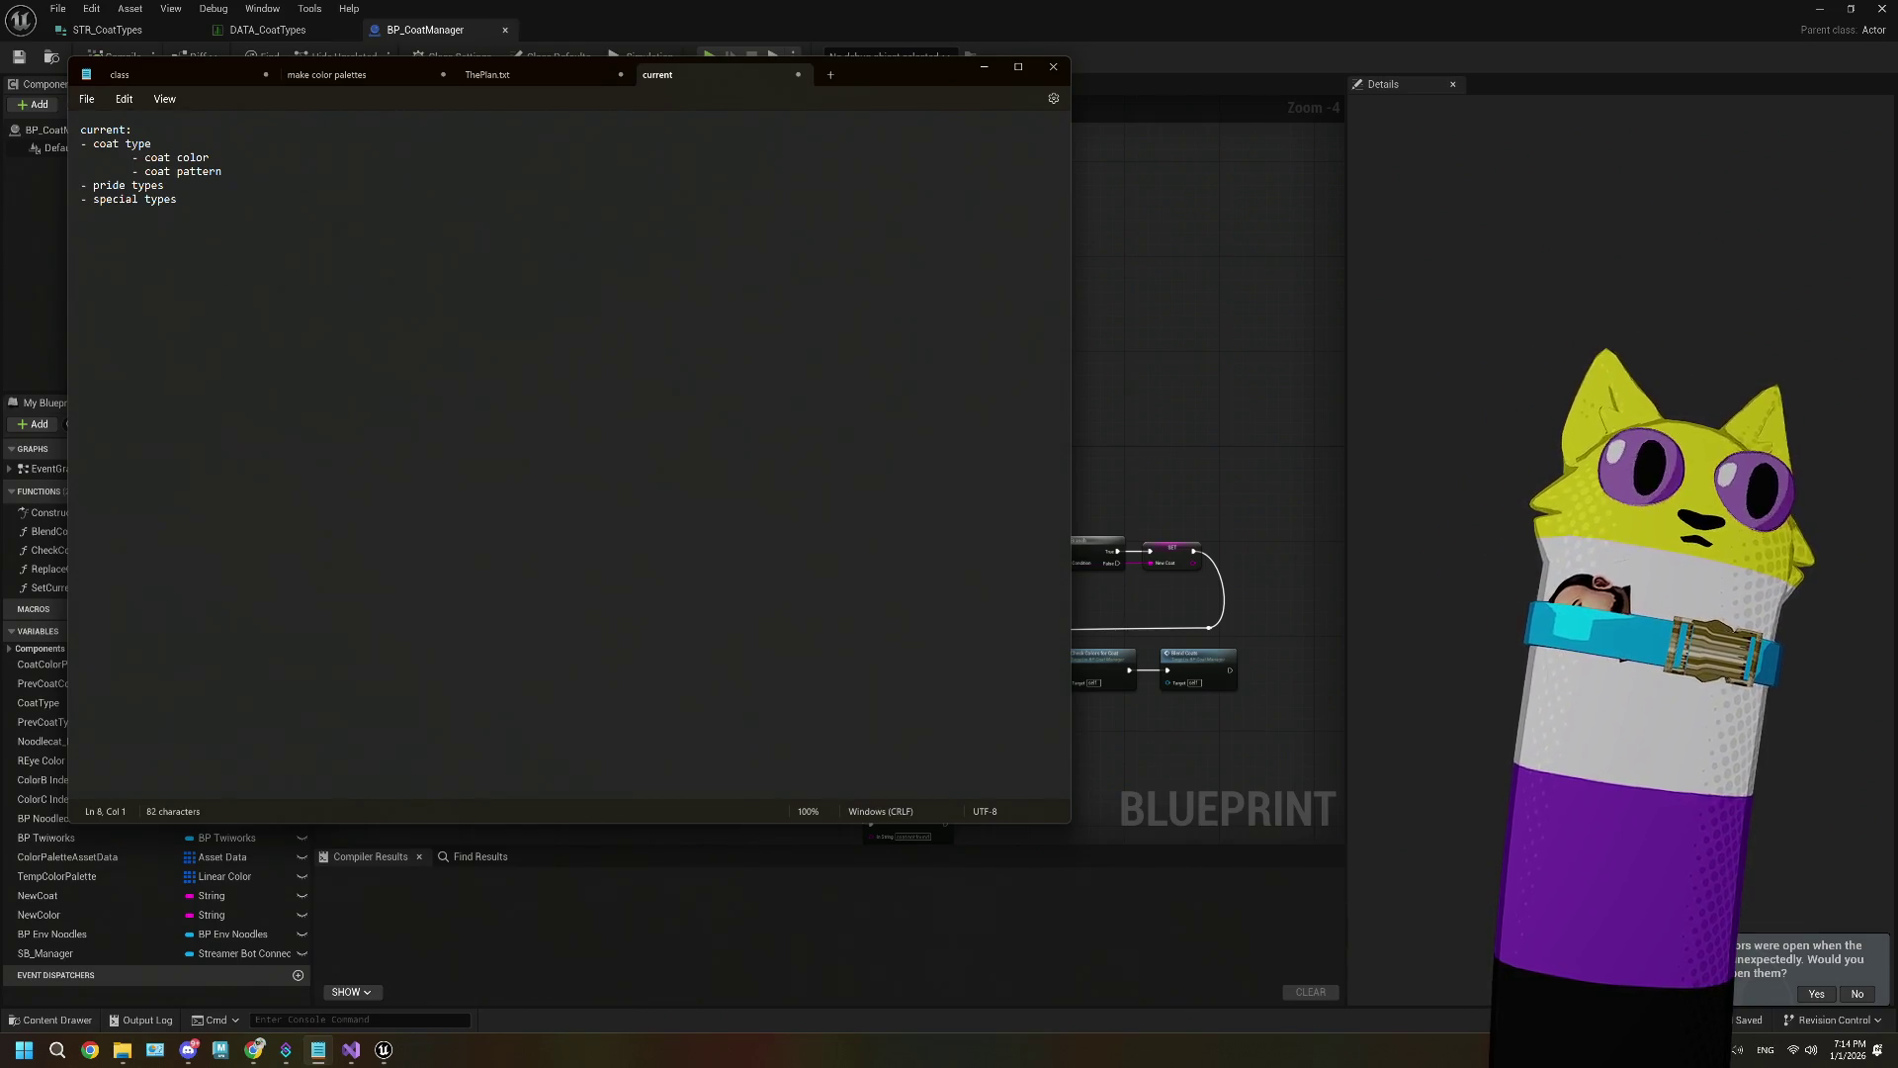
pyautogui.write('future:')
pyautogui.write('- chage')
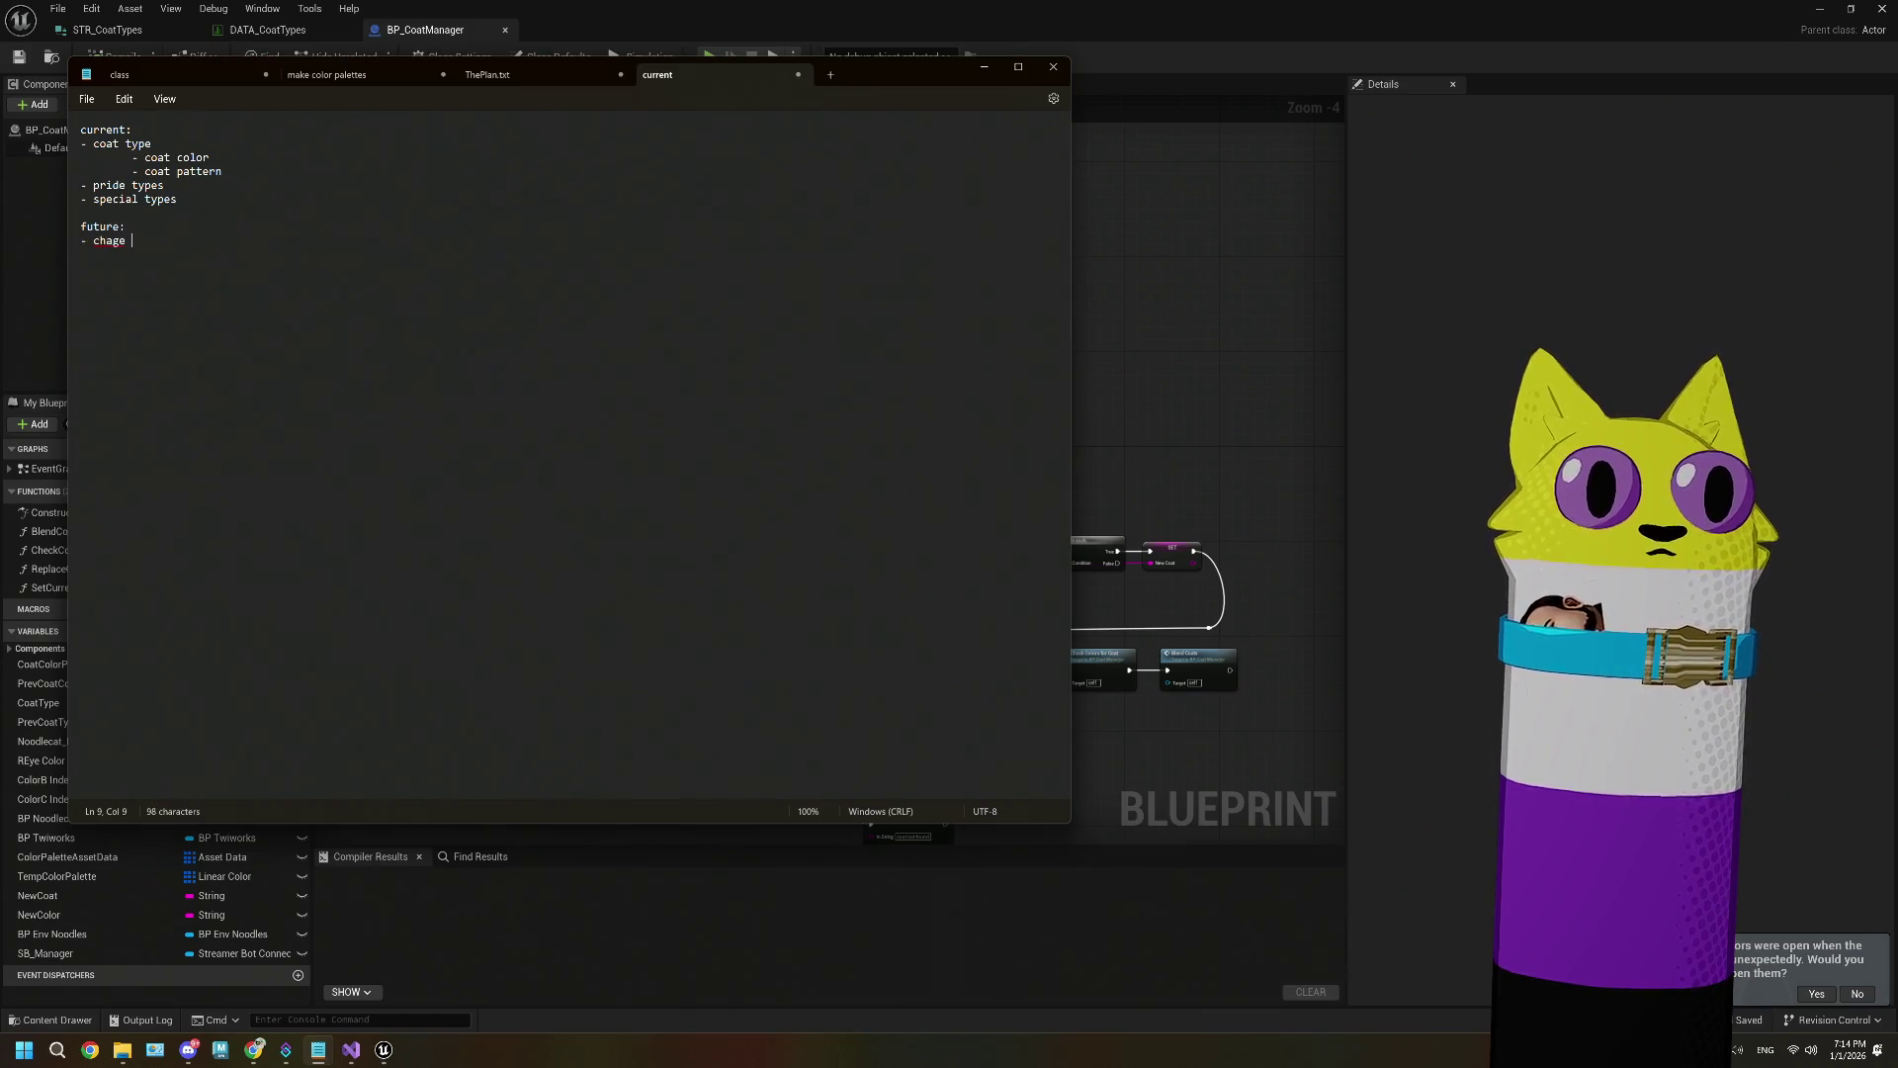
# Step: Add '- change coat' under future with indented set color, set pattern and set meshes items
pyautogui.write('coa')
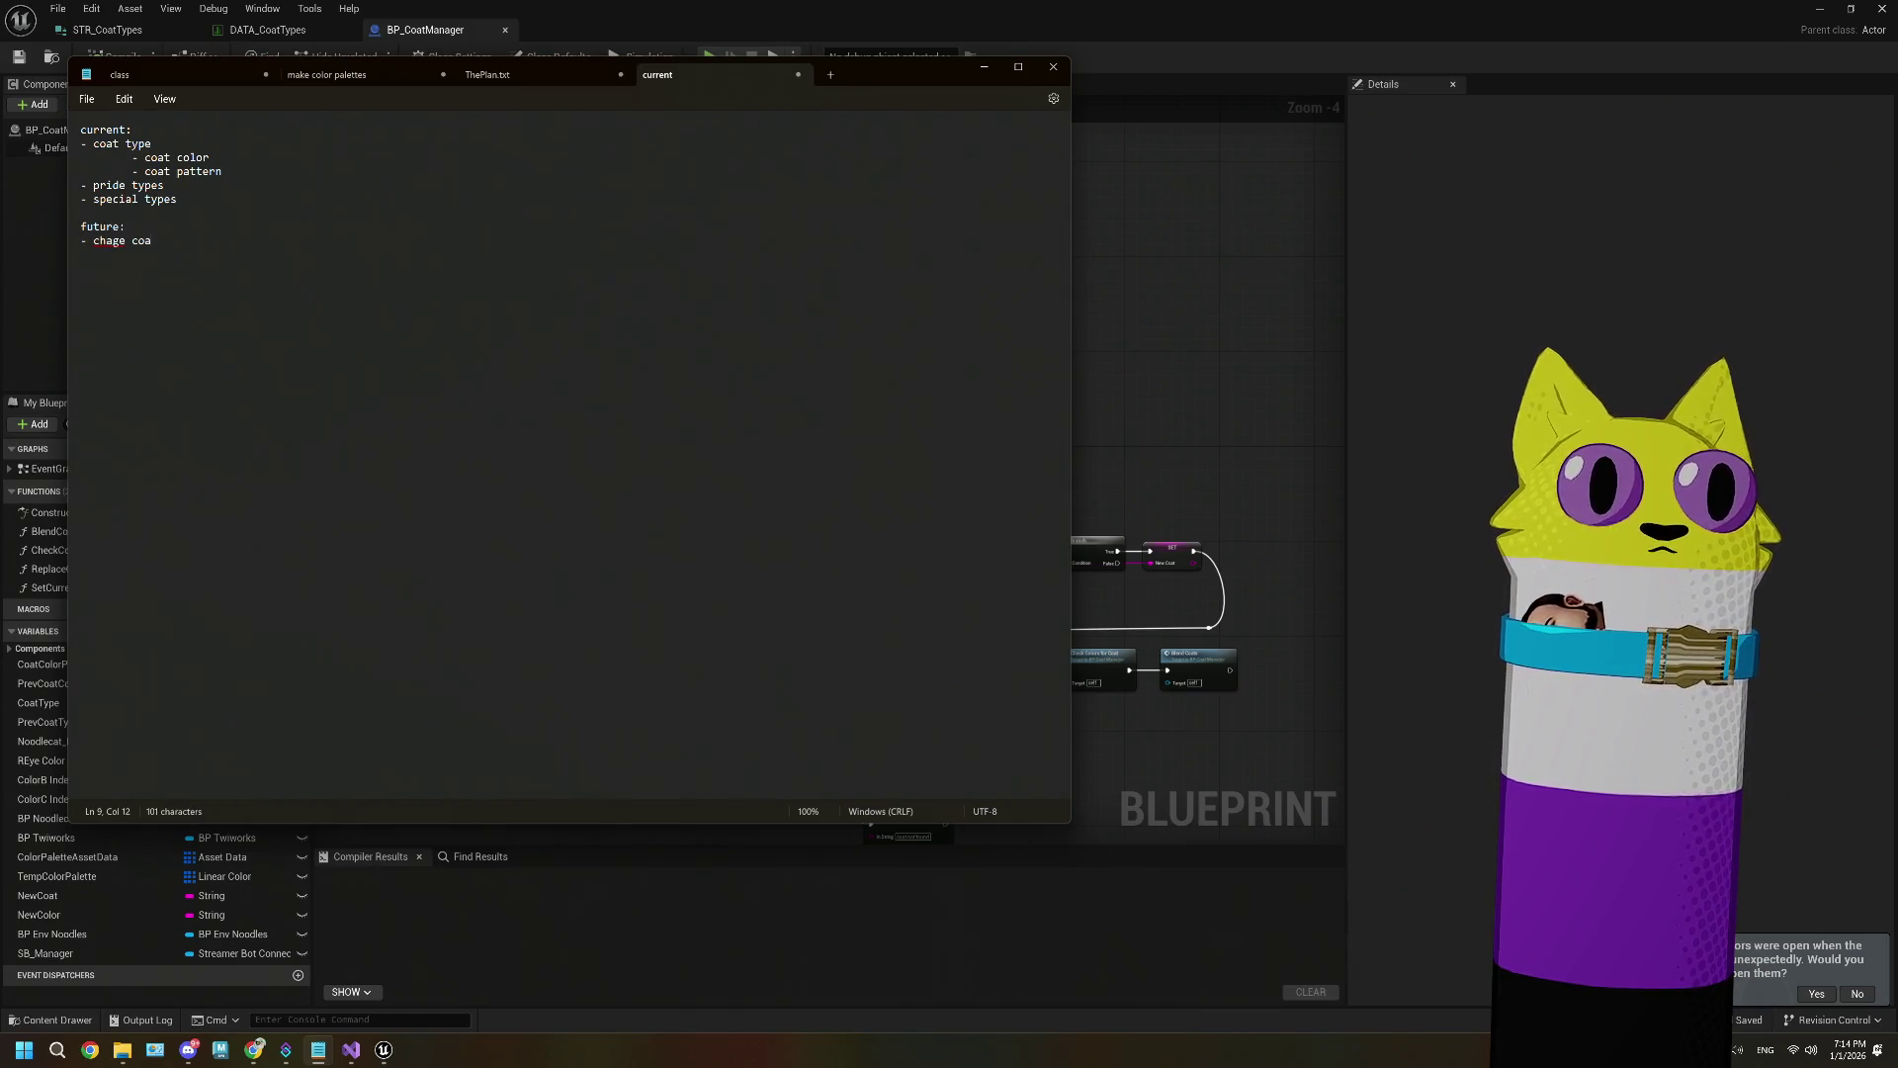
pyautogui.write('e')
pyautogui.press('BackSpace')
pyautogui.press('BackSpace')
pyautogui.write('nge coat')
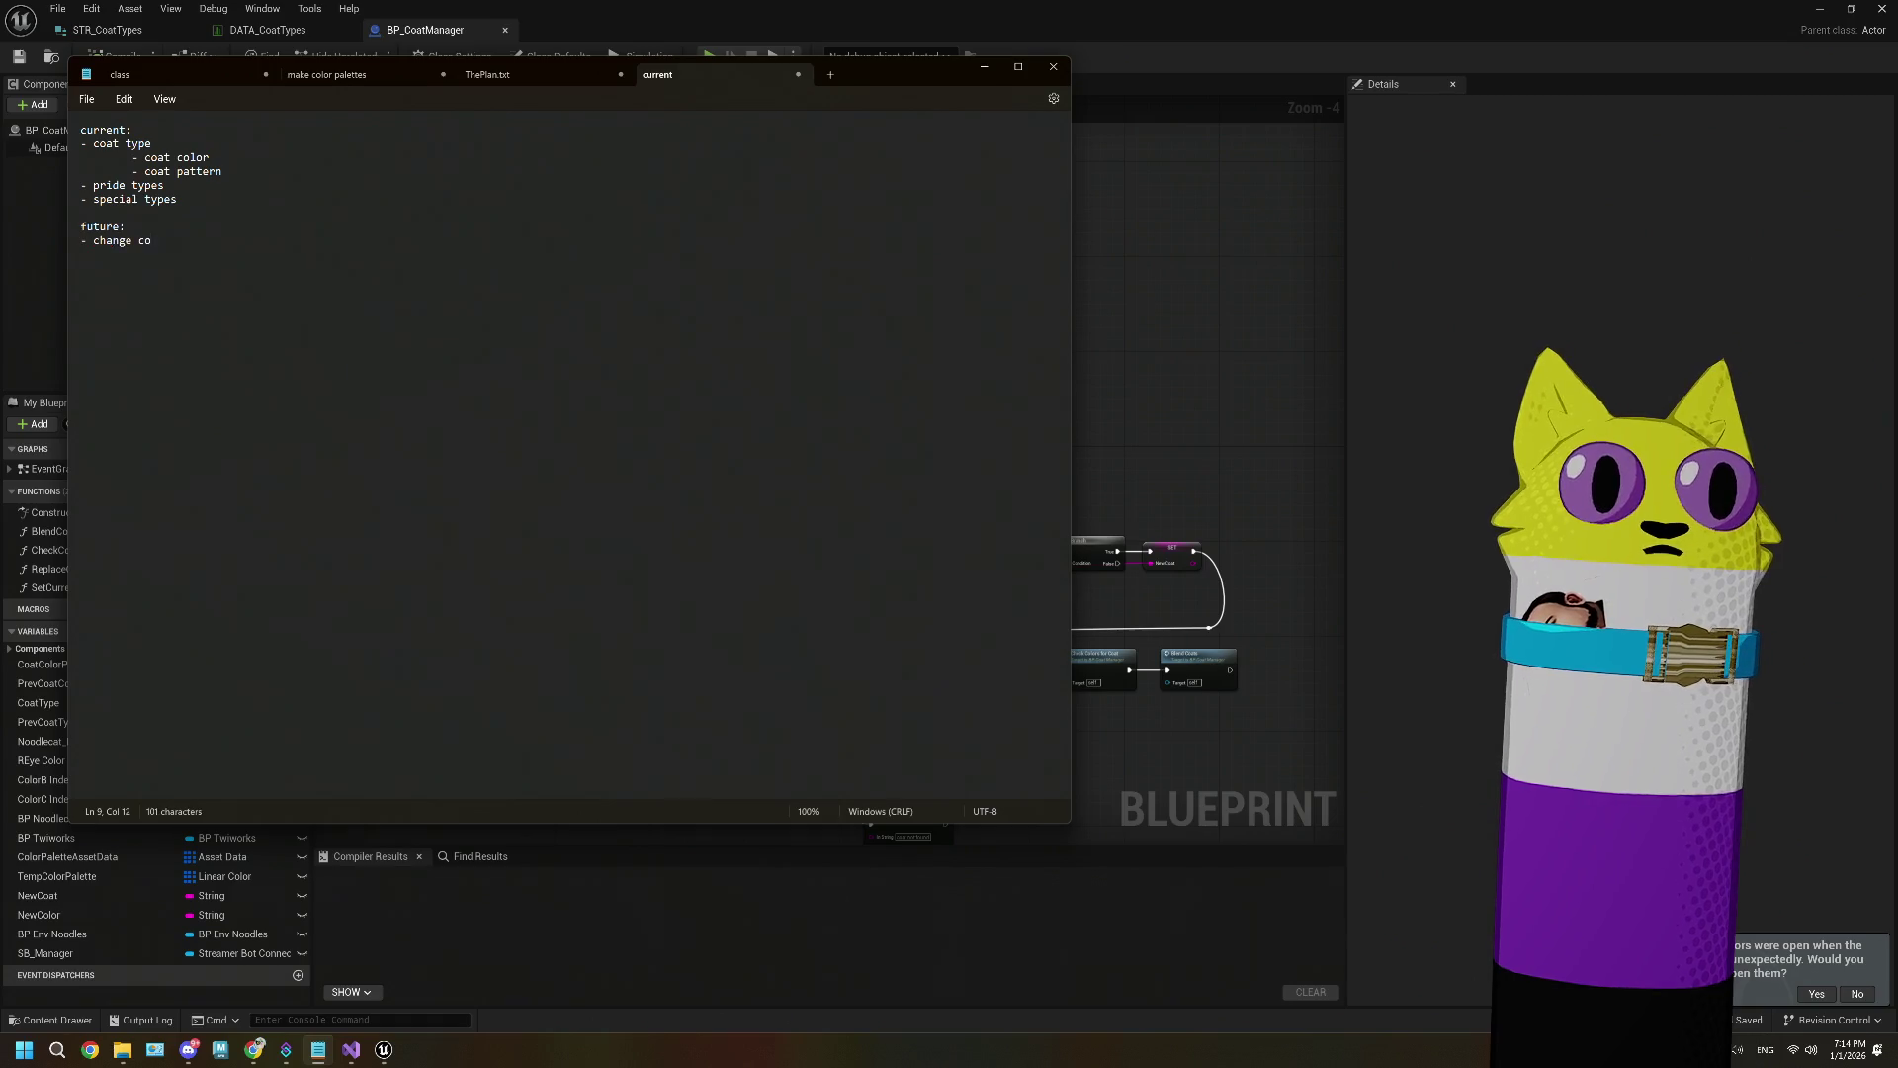
pyautogui.press('Return')
pyautogui.press('Tab')
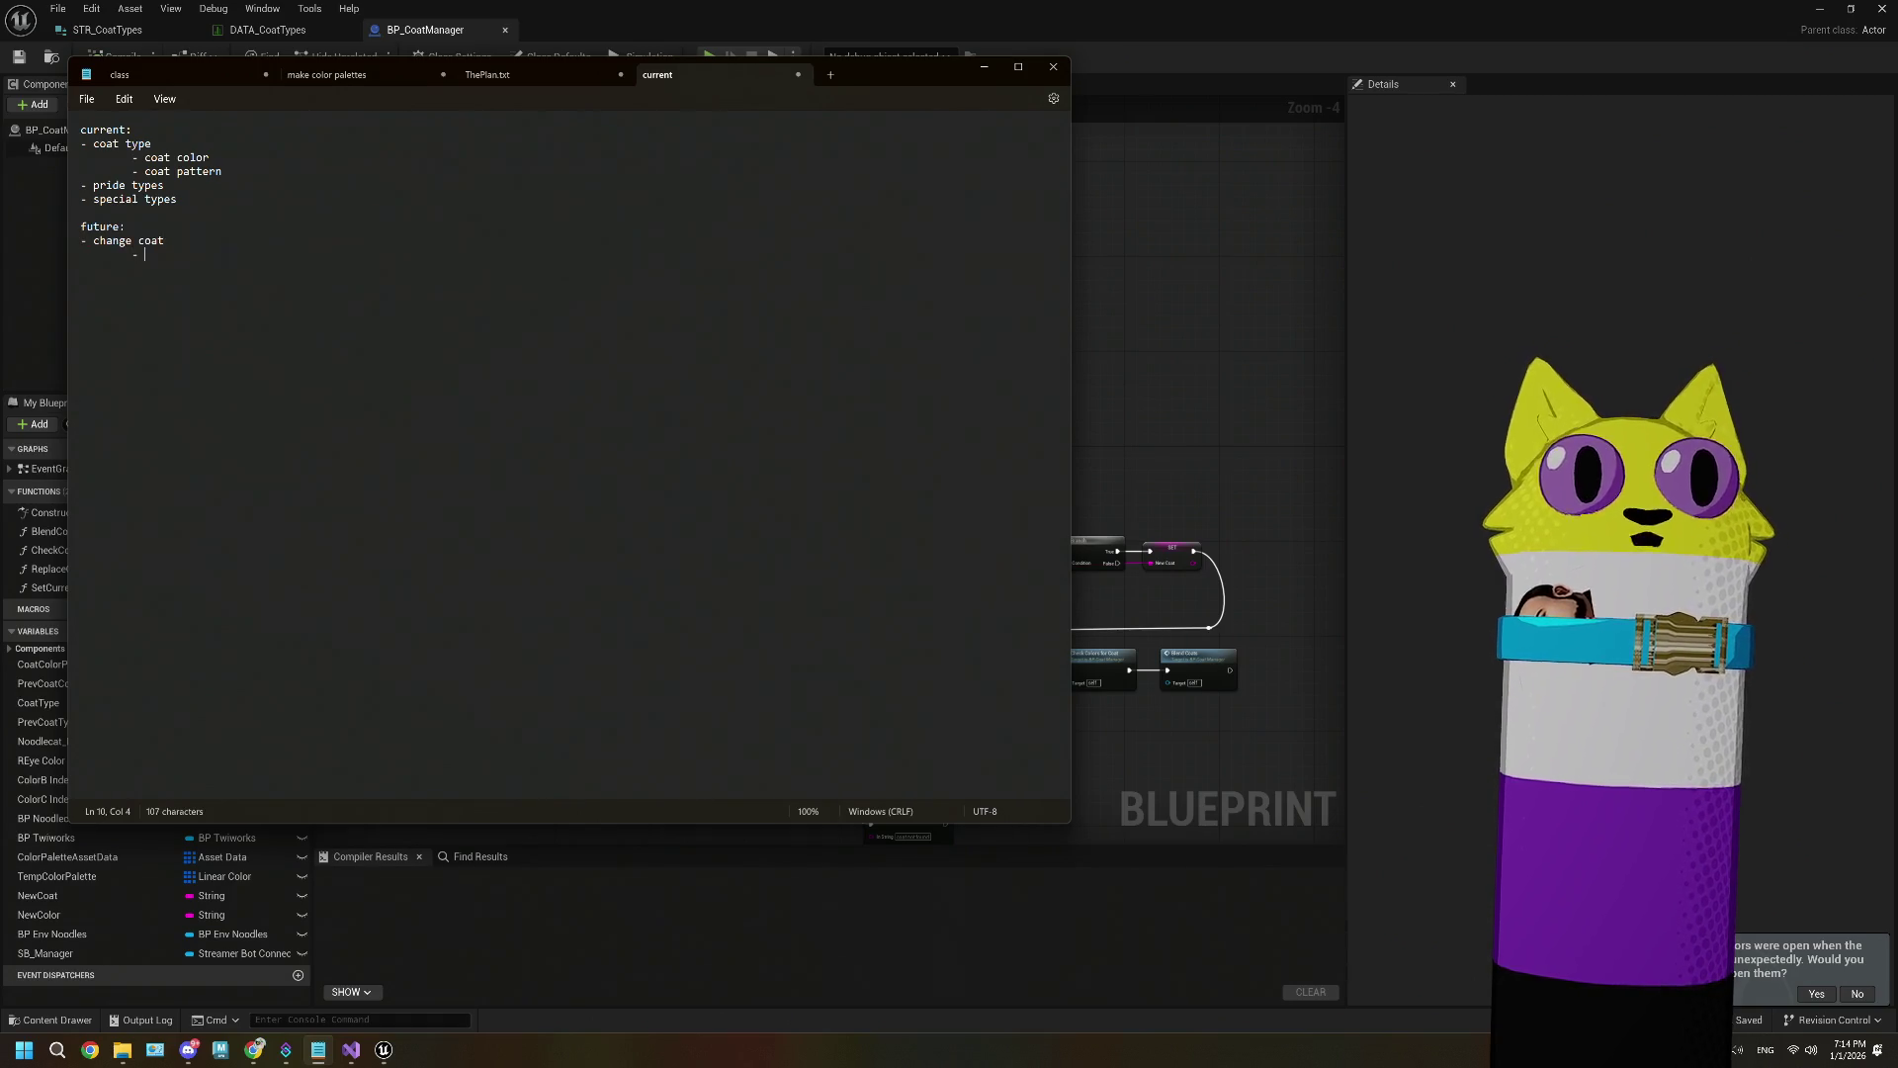
pyautogui.write('set color')
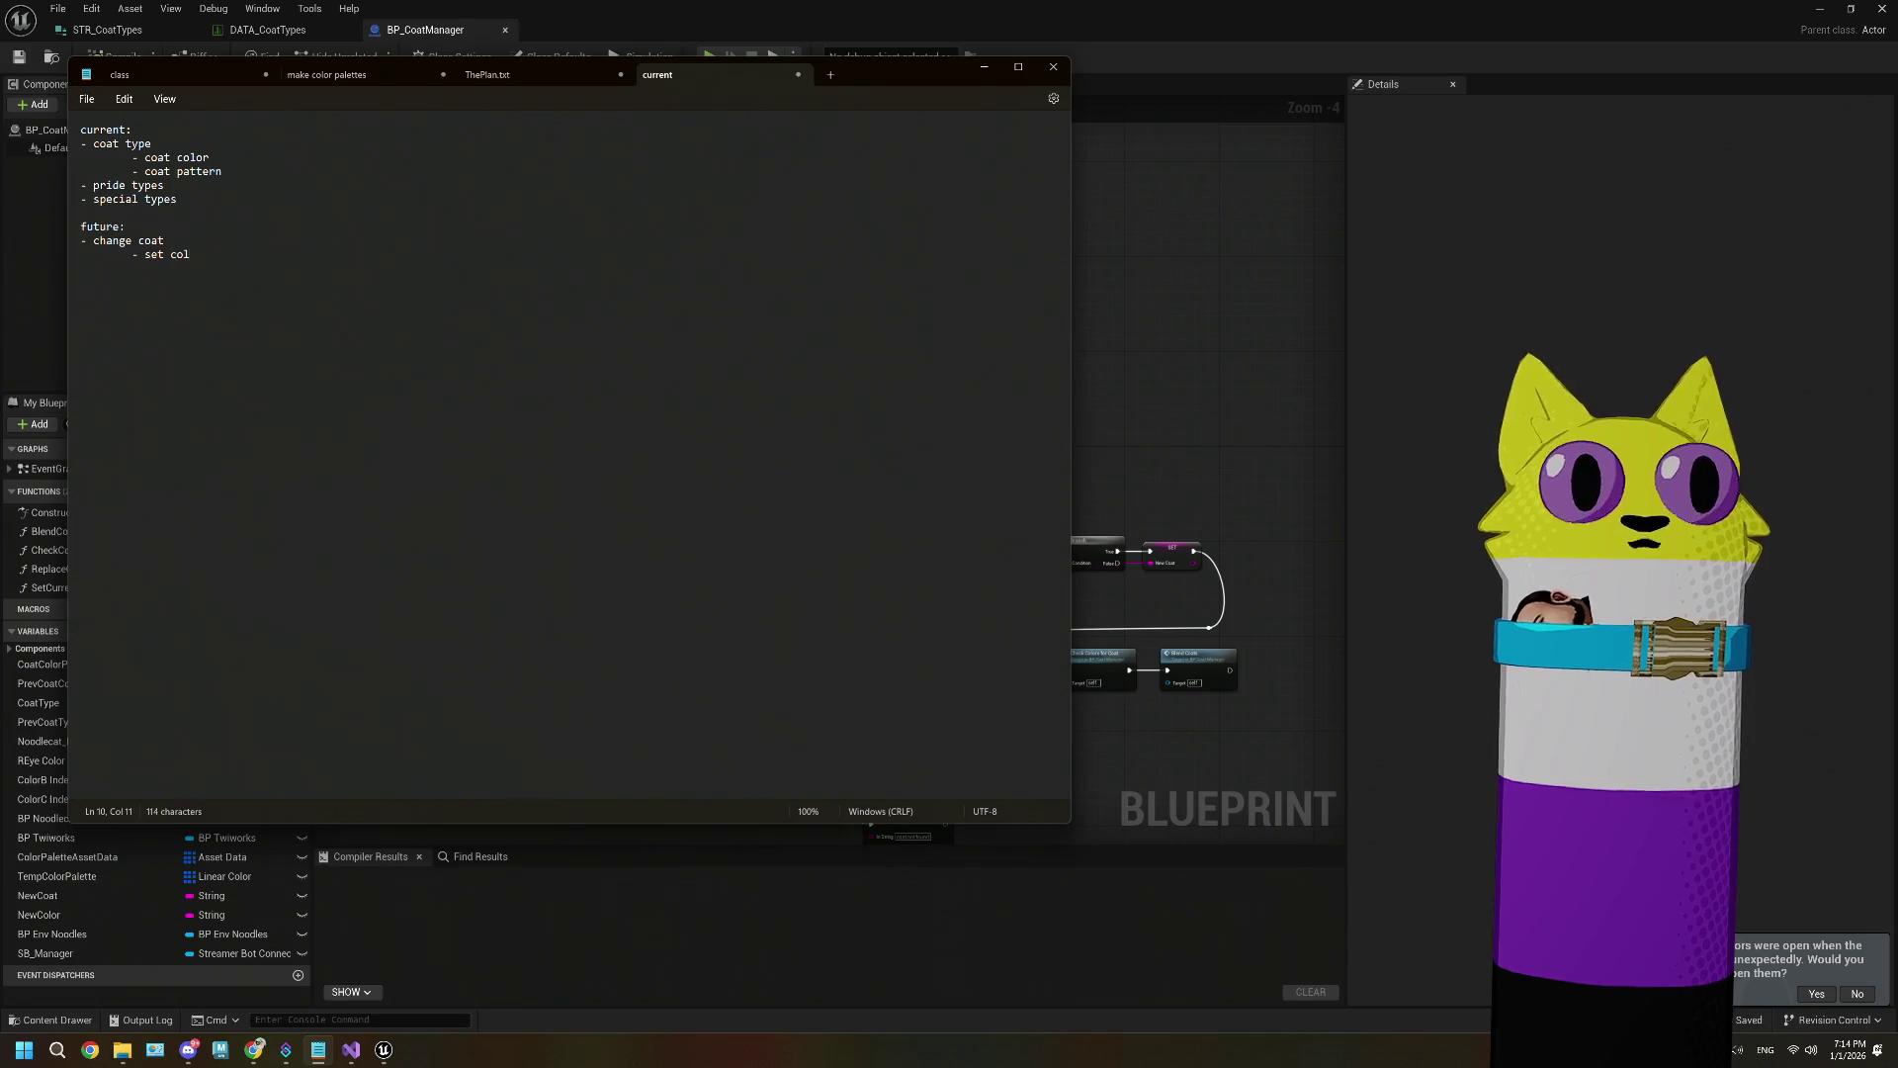
pyautogui.press('Return')
pyautogui.press('Tab')
pyautogui.write('- set pa')
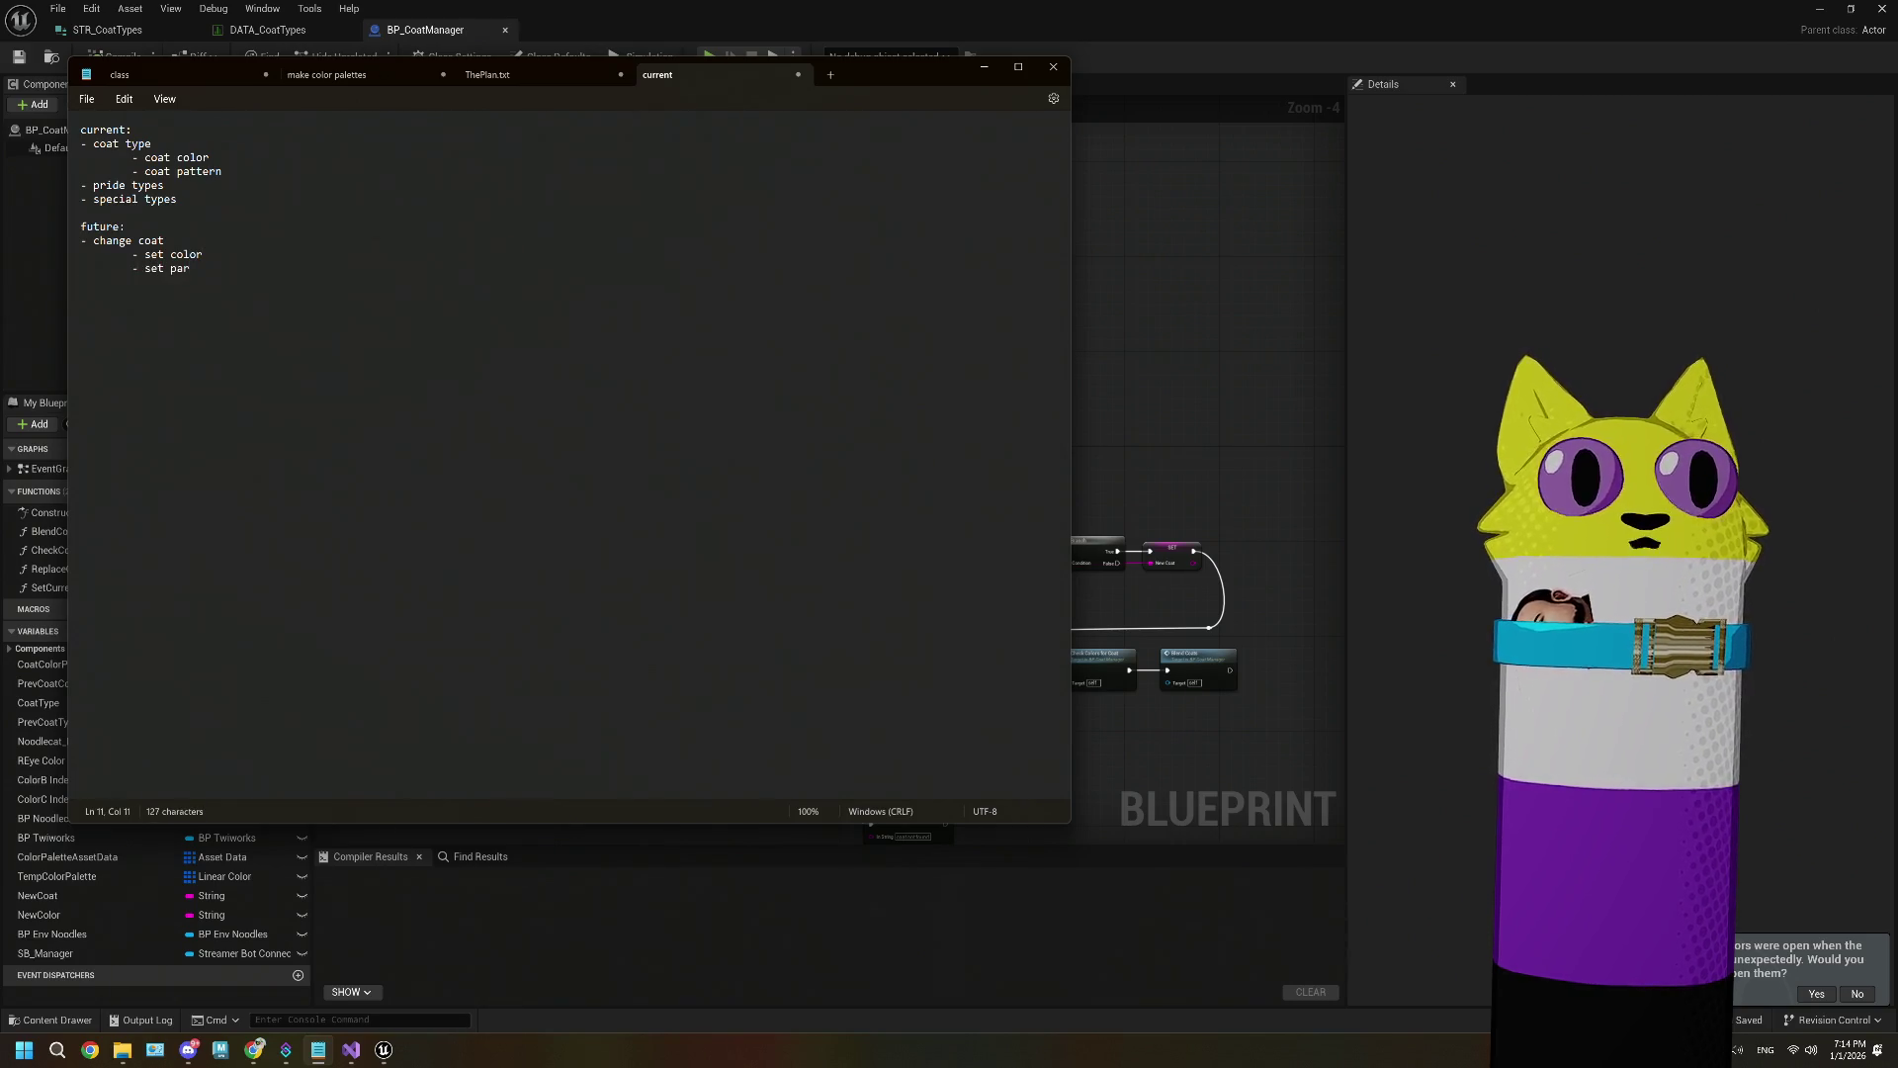
pyautogui.write('ttern')
pyautogui.press('Return')
pyautogui.press('Tab')
pyautogui.write('-se')
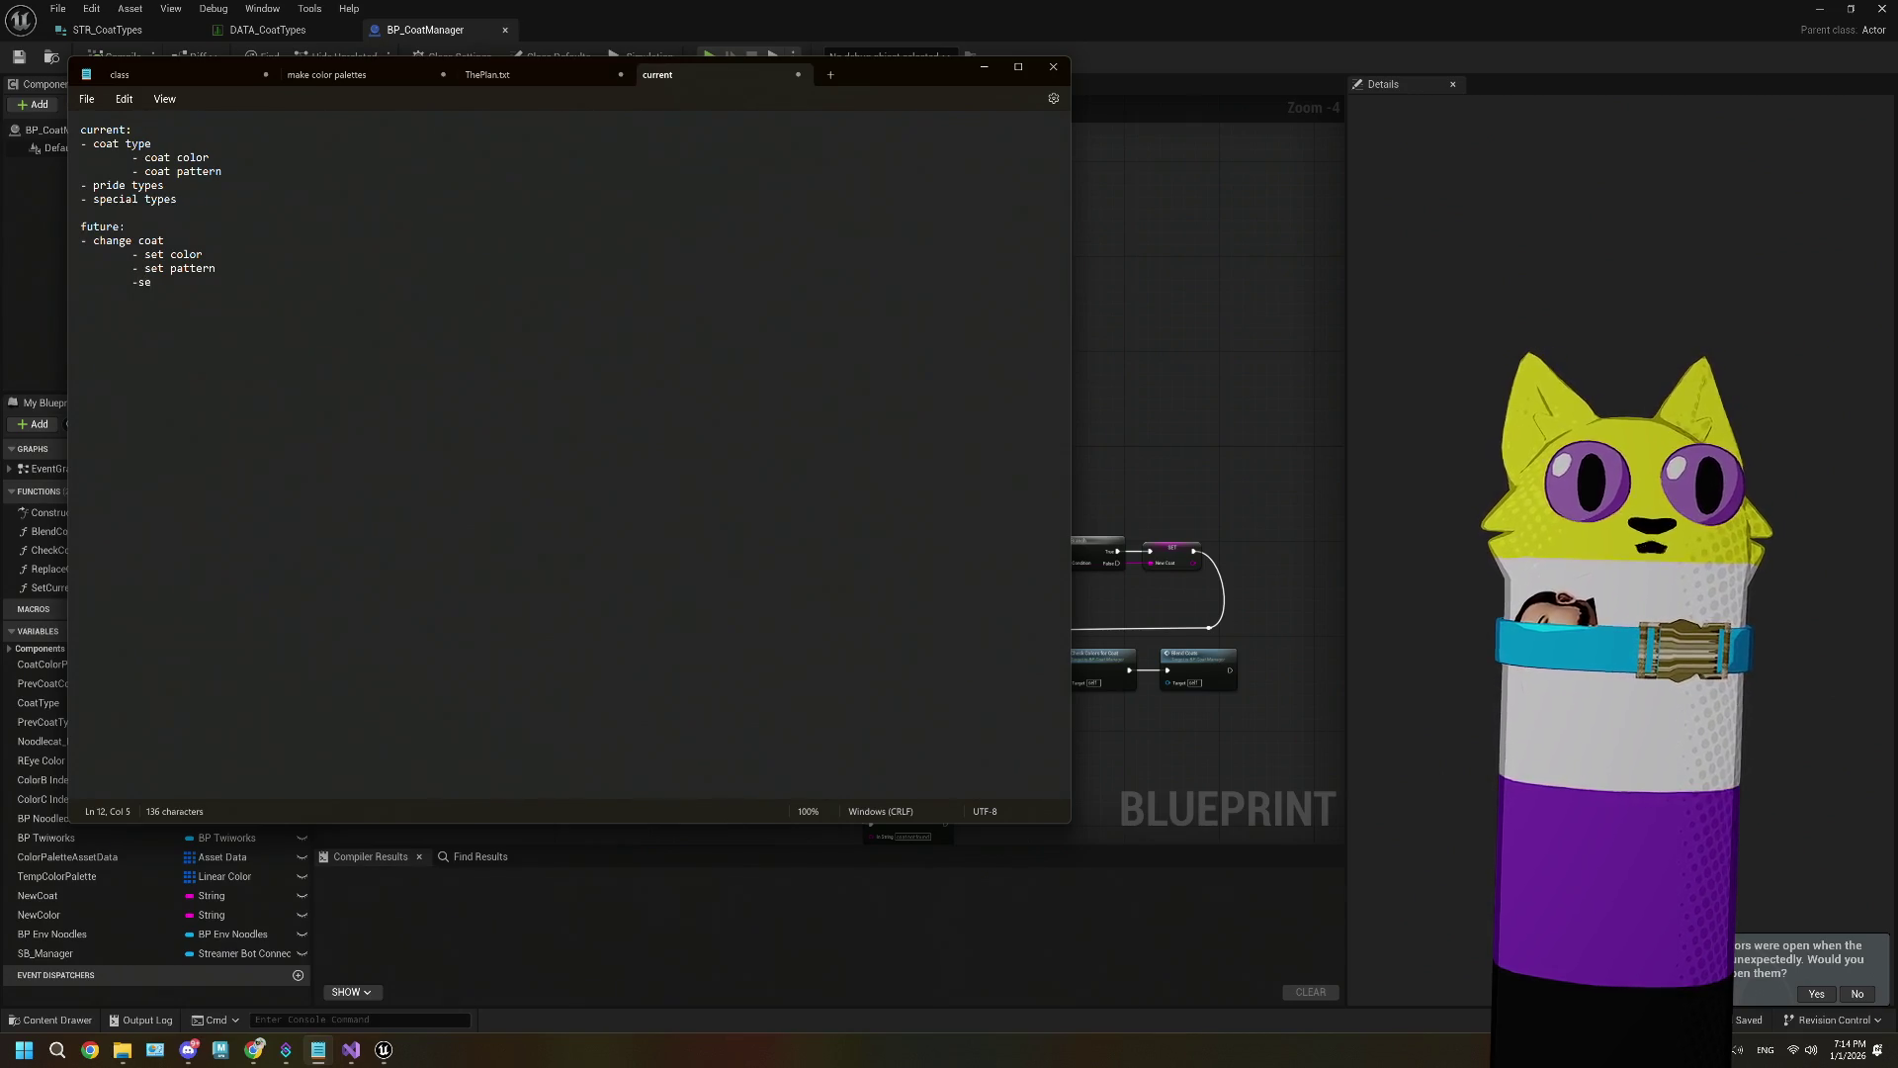
pyautogui.press('BackSpace')
pyautogui.press('BackSpace')
pyautogui.write('set ')
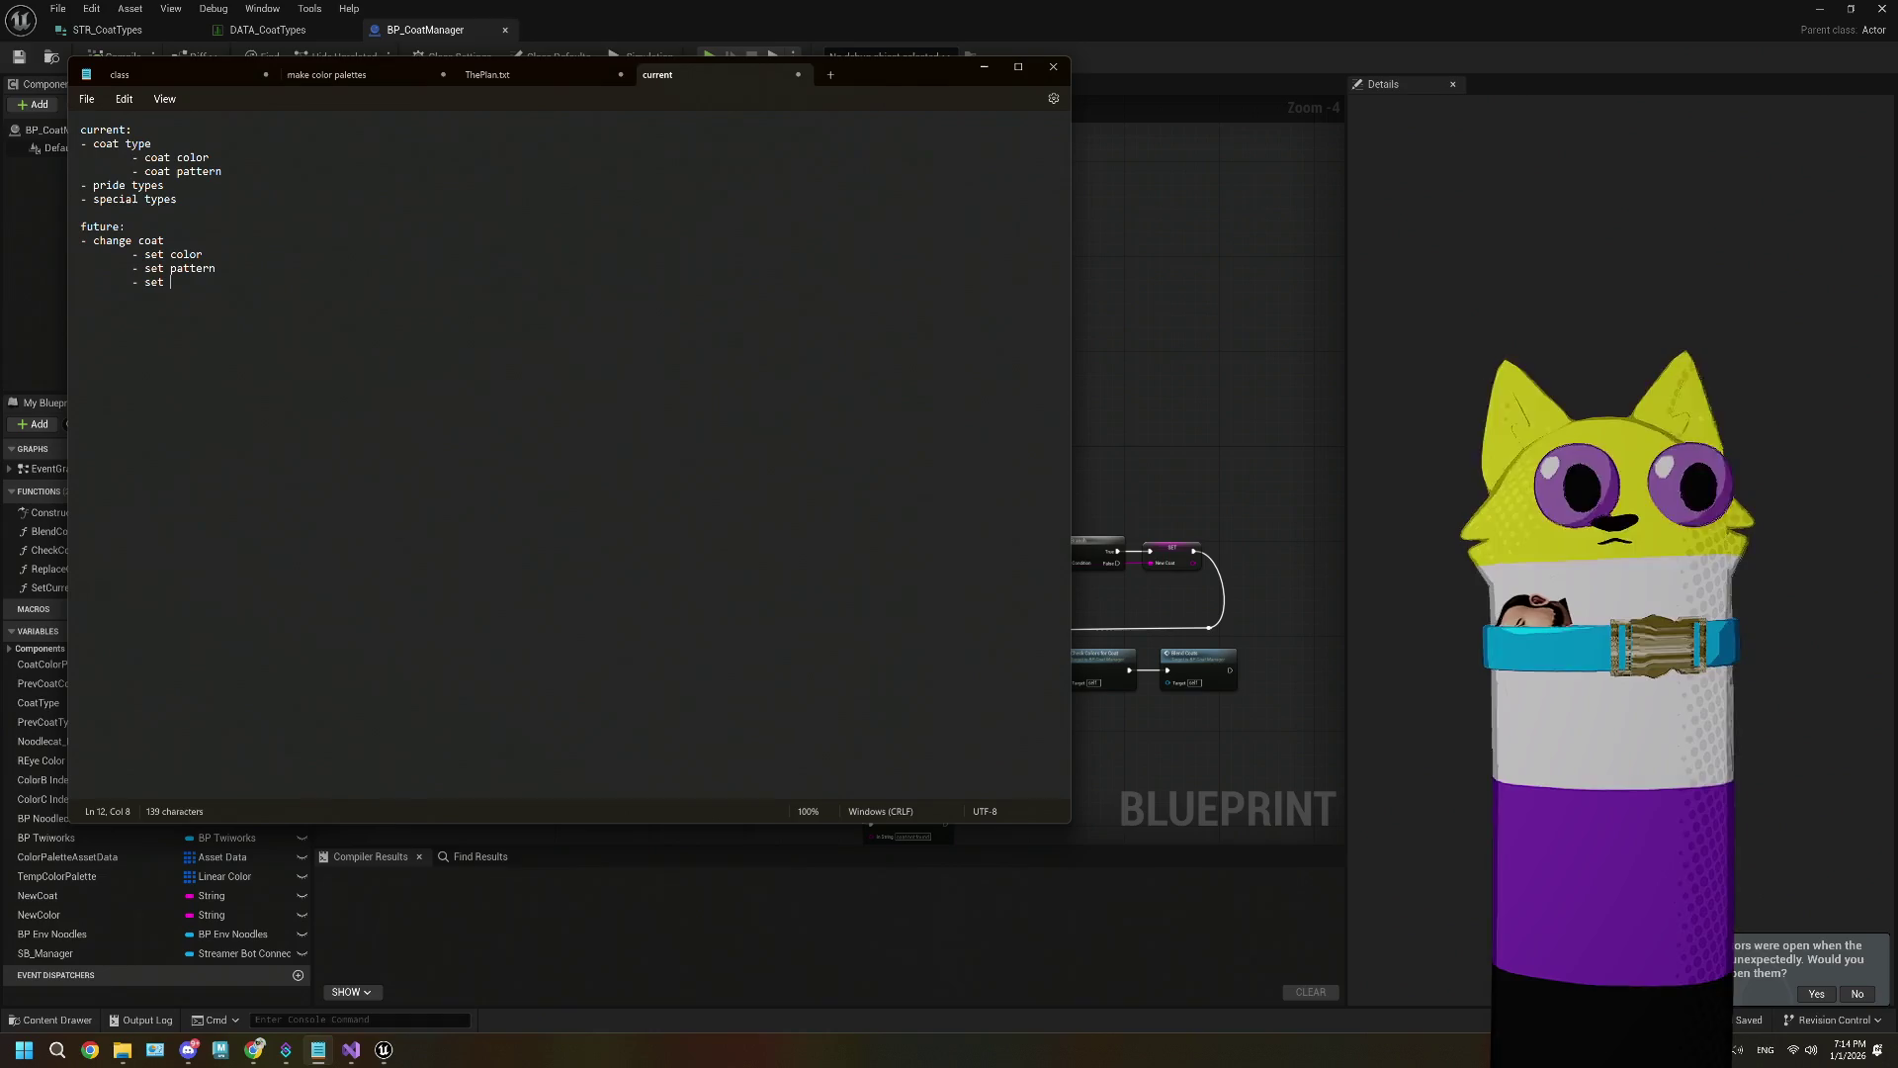
pyautogui.write('meshes')
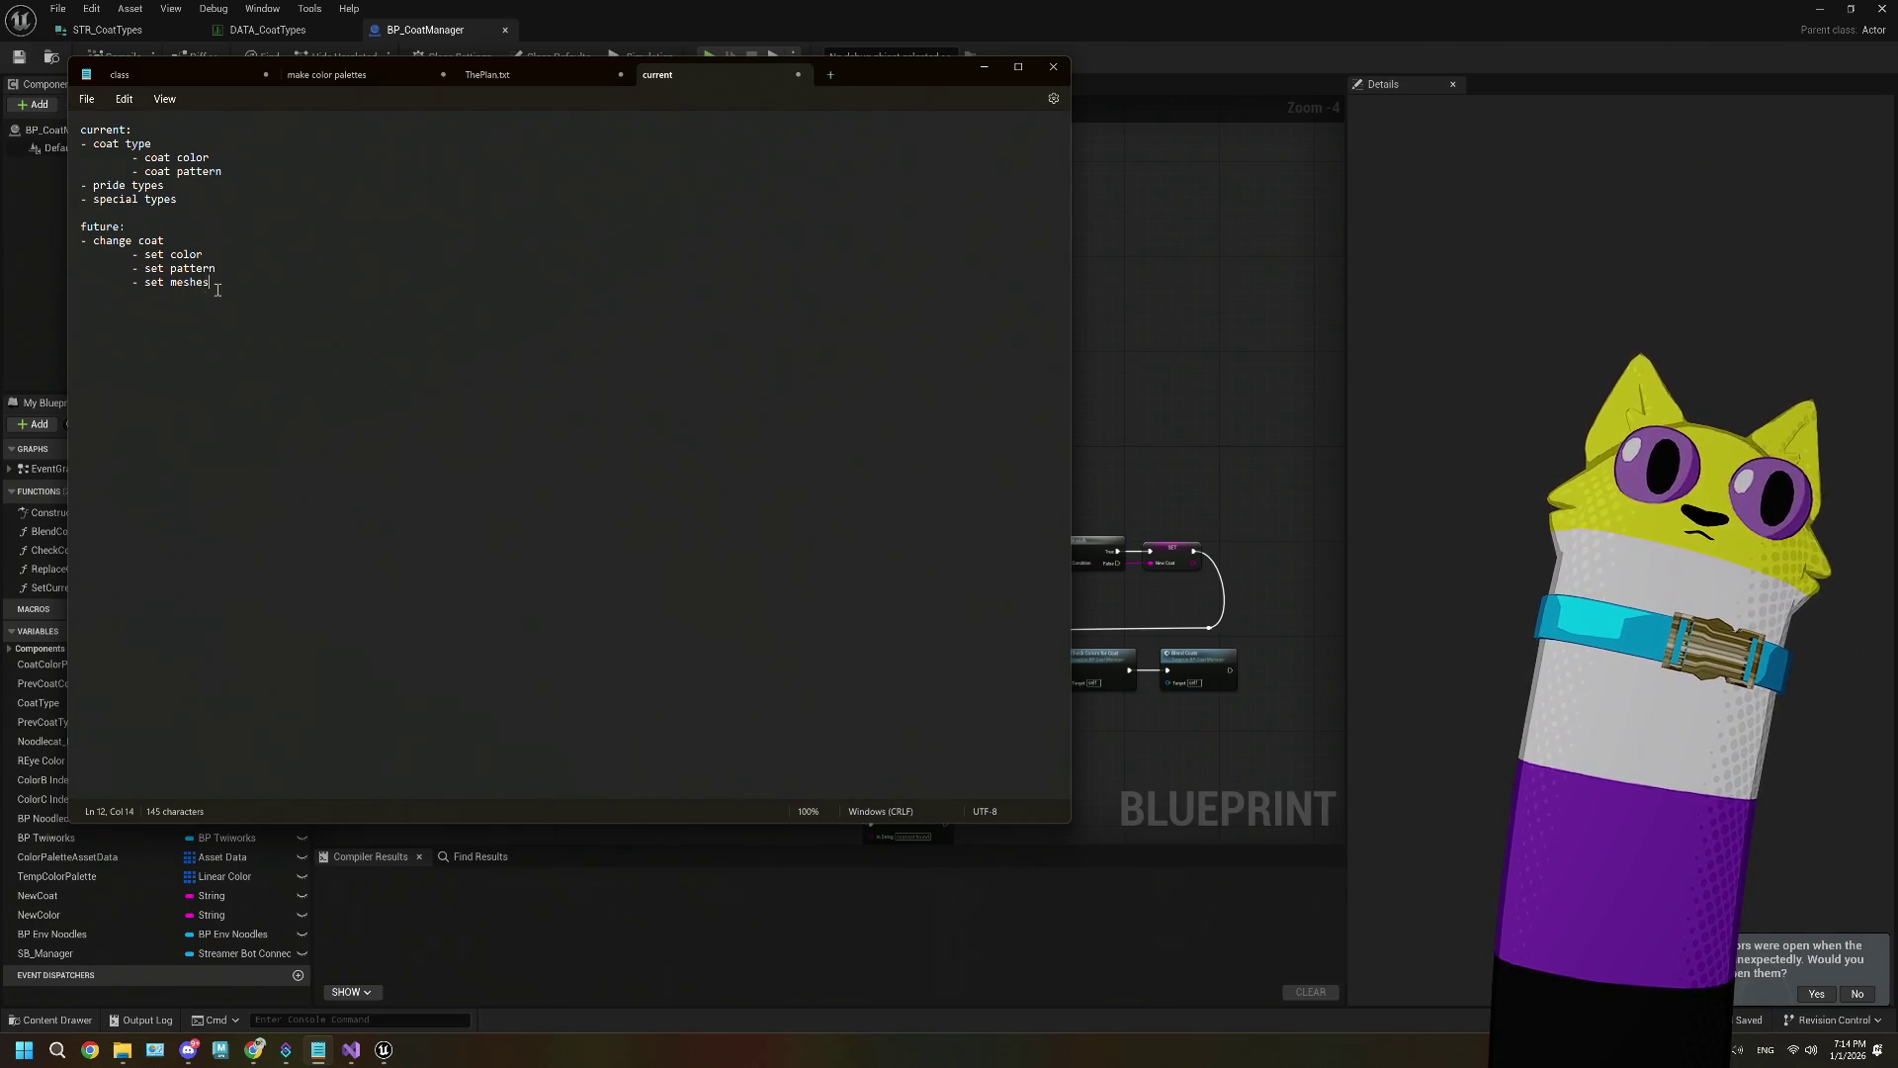
# Step: Select the current and future blocks in the note, then return to the Unreal editor
pyautogui.moveTo(217, 290); pyautogui.dragTo(81, 252)
pyautogui.moveTo(178, 199); pyautogui.dragTo(1, 153)
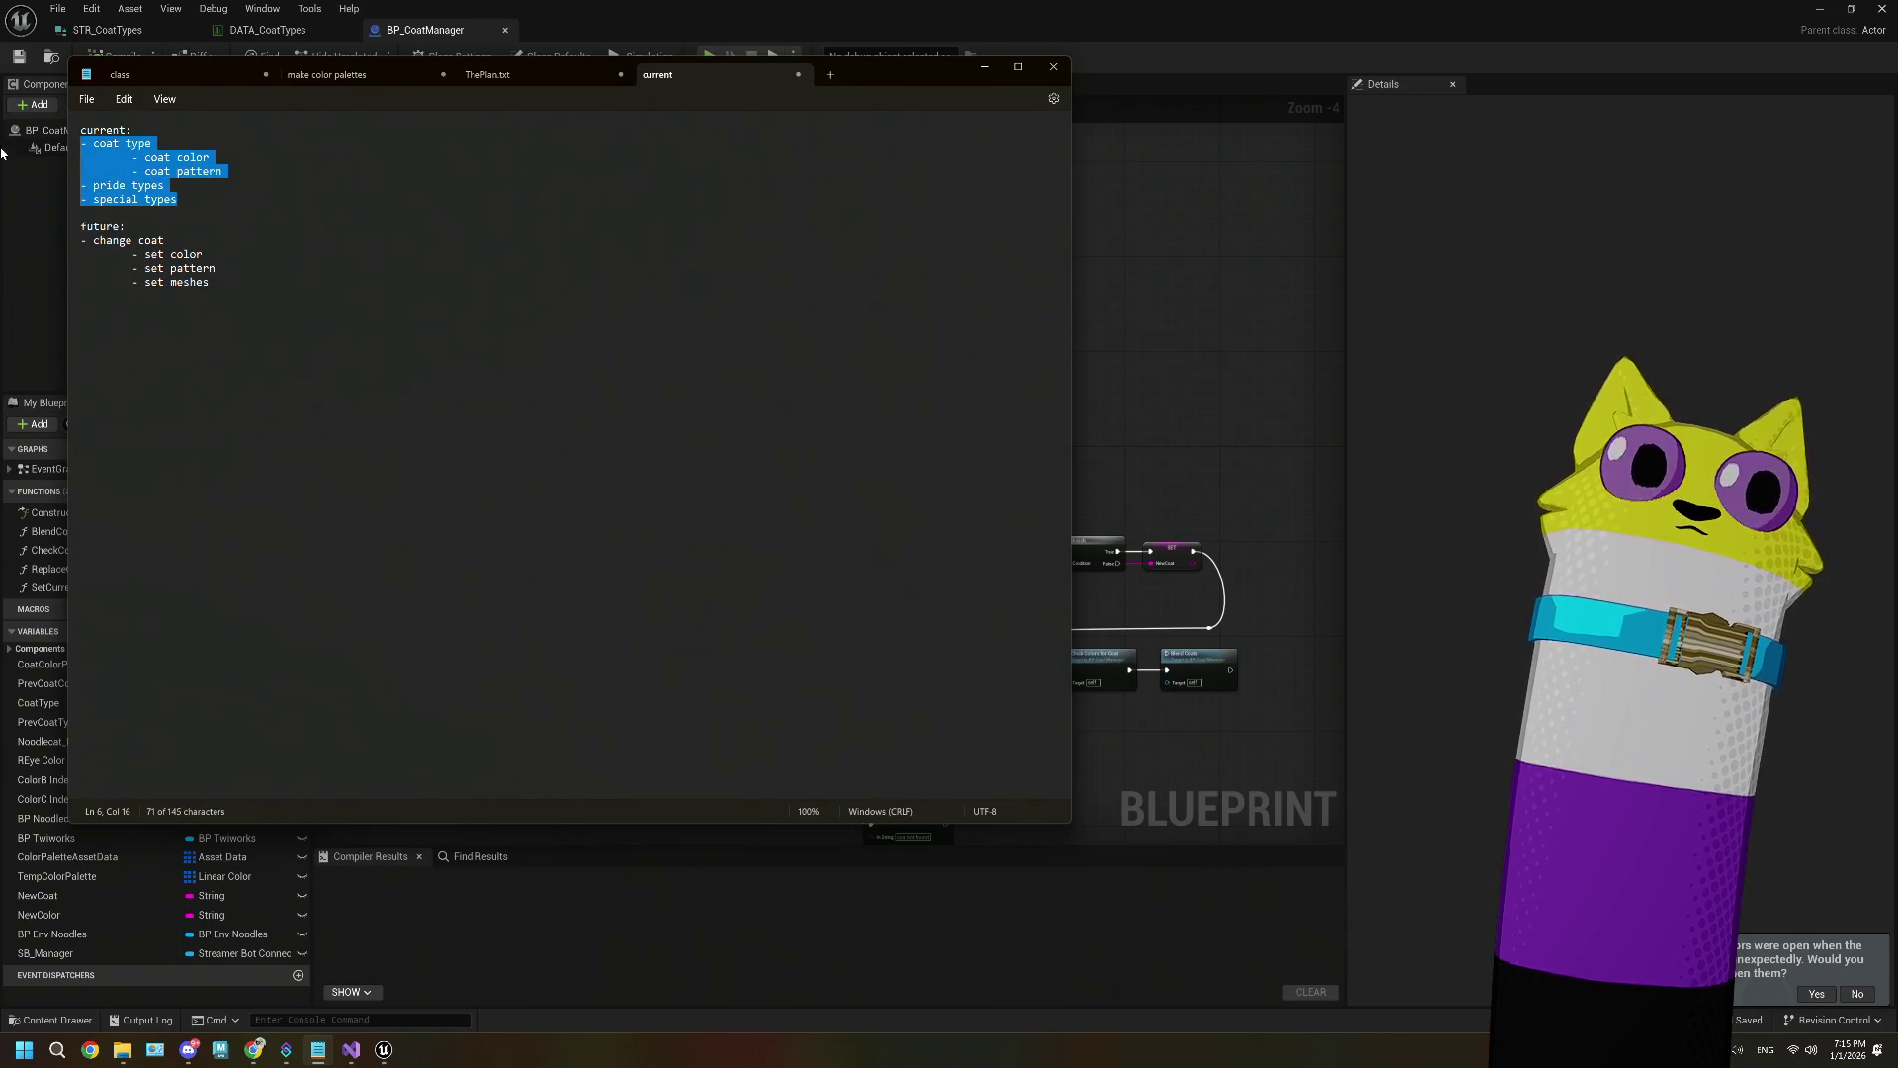
pyautogui.moveTo(203, 291); pyautogui.dragTo(56, 245)
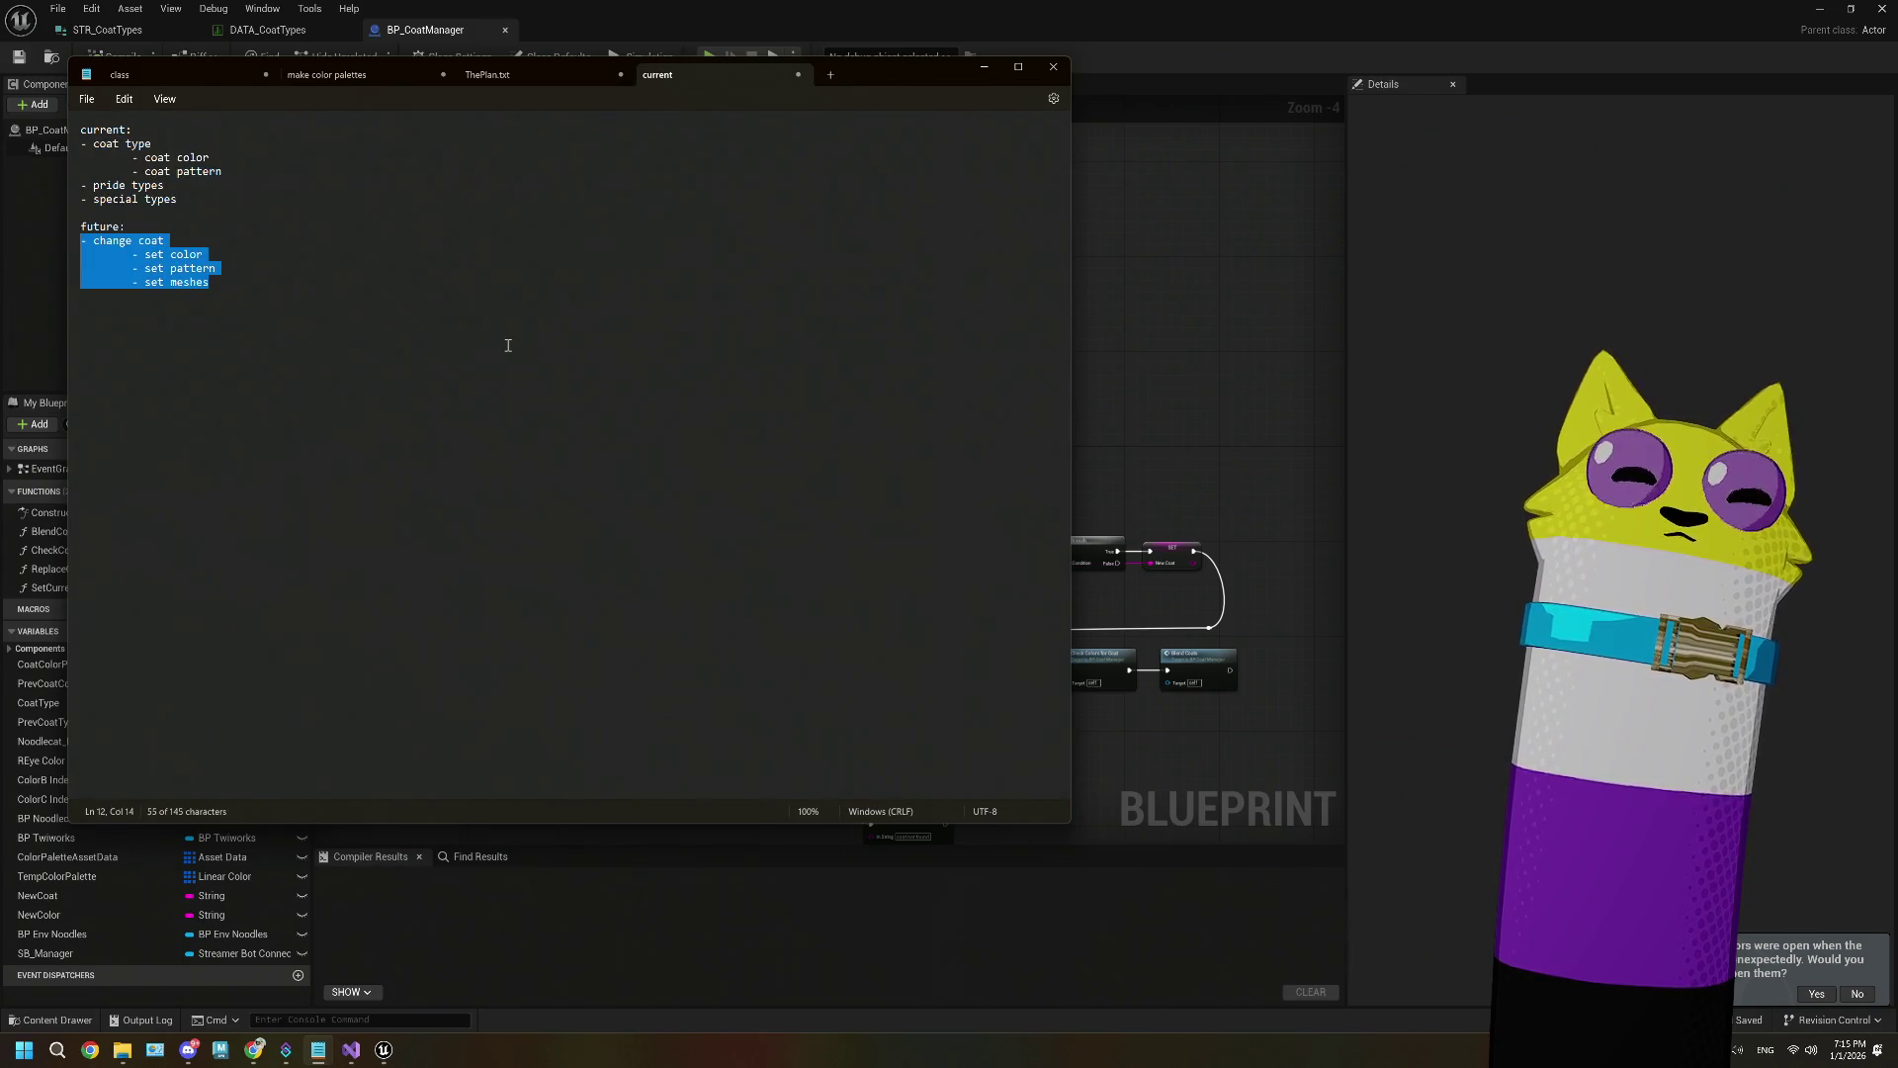
pyautogui.click(1155, 245)
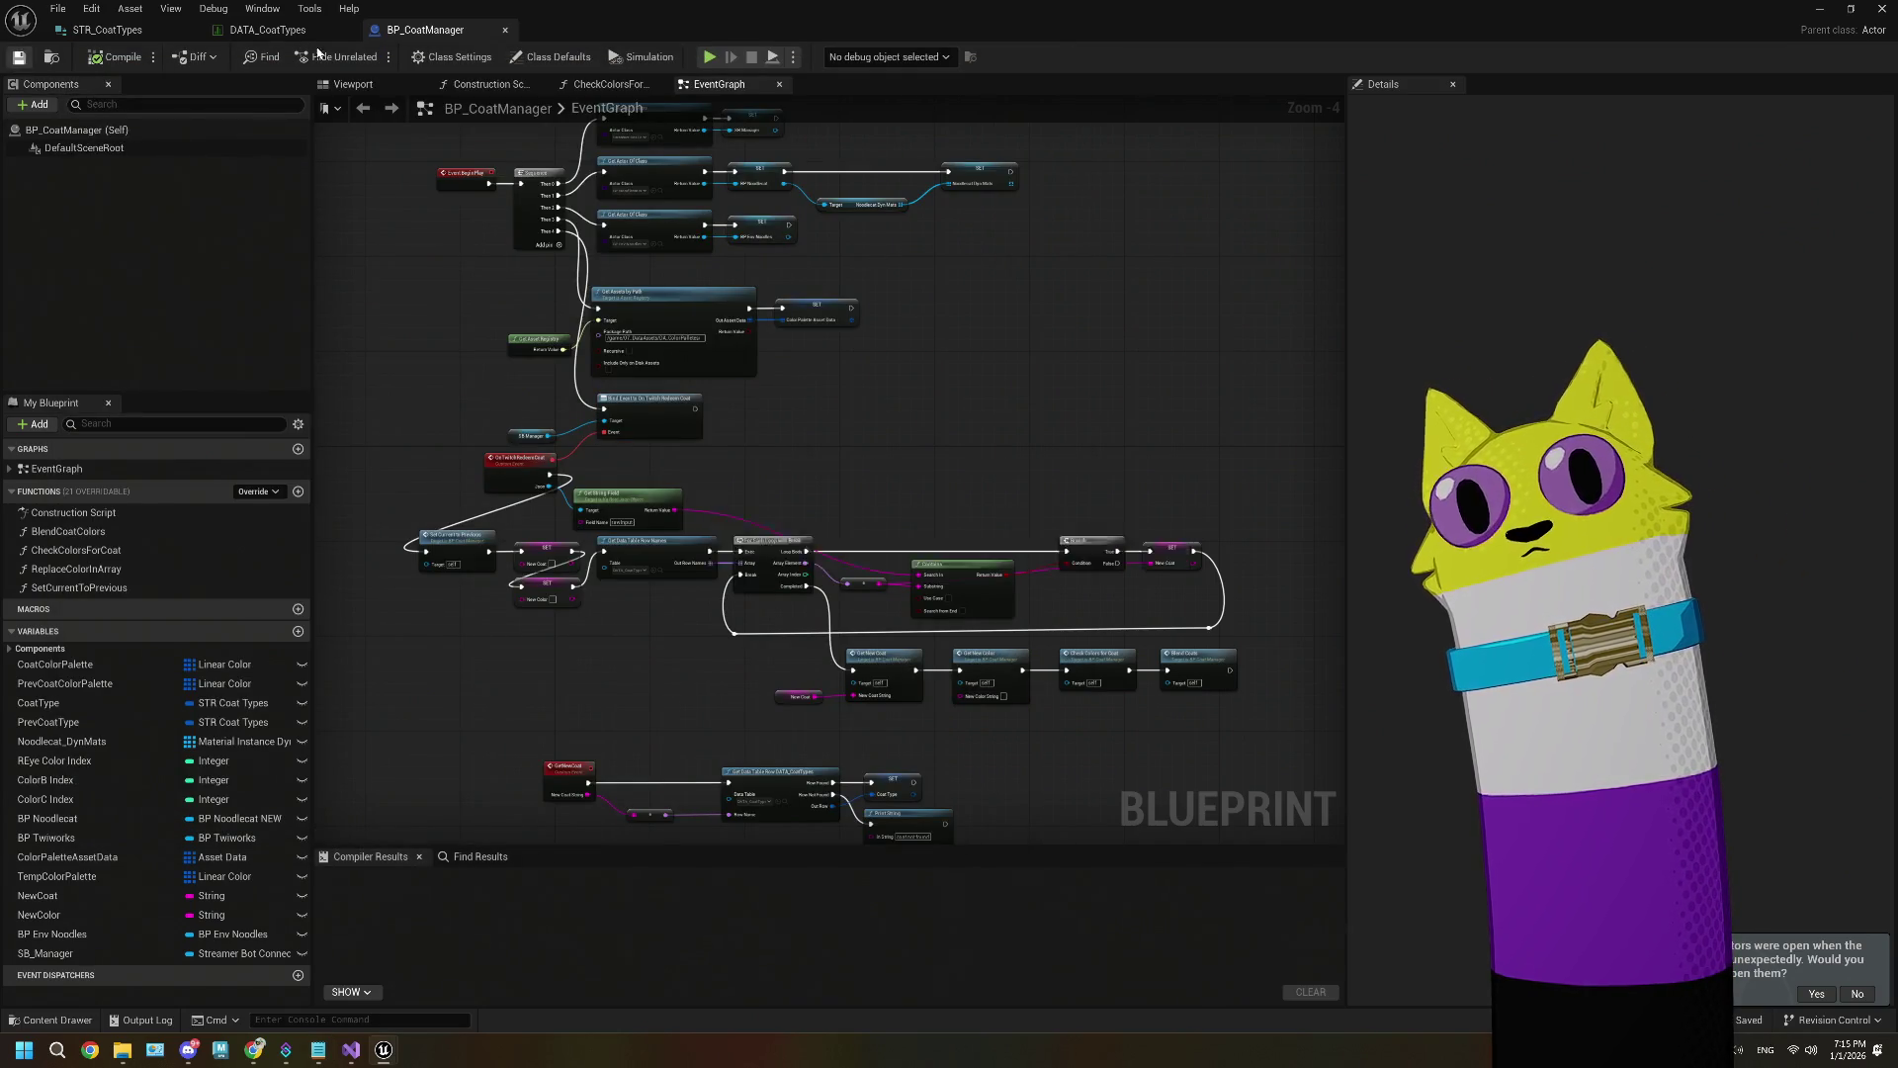
# Step: View the STR_CoatTypes structure's variables, then minimize it back to the Noodlecat_Env level
pyautogui.click(109, 31)
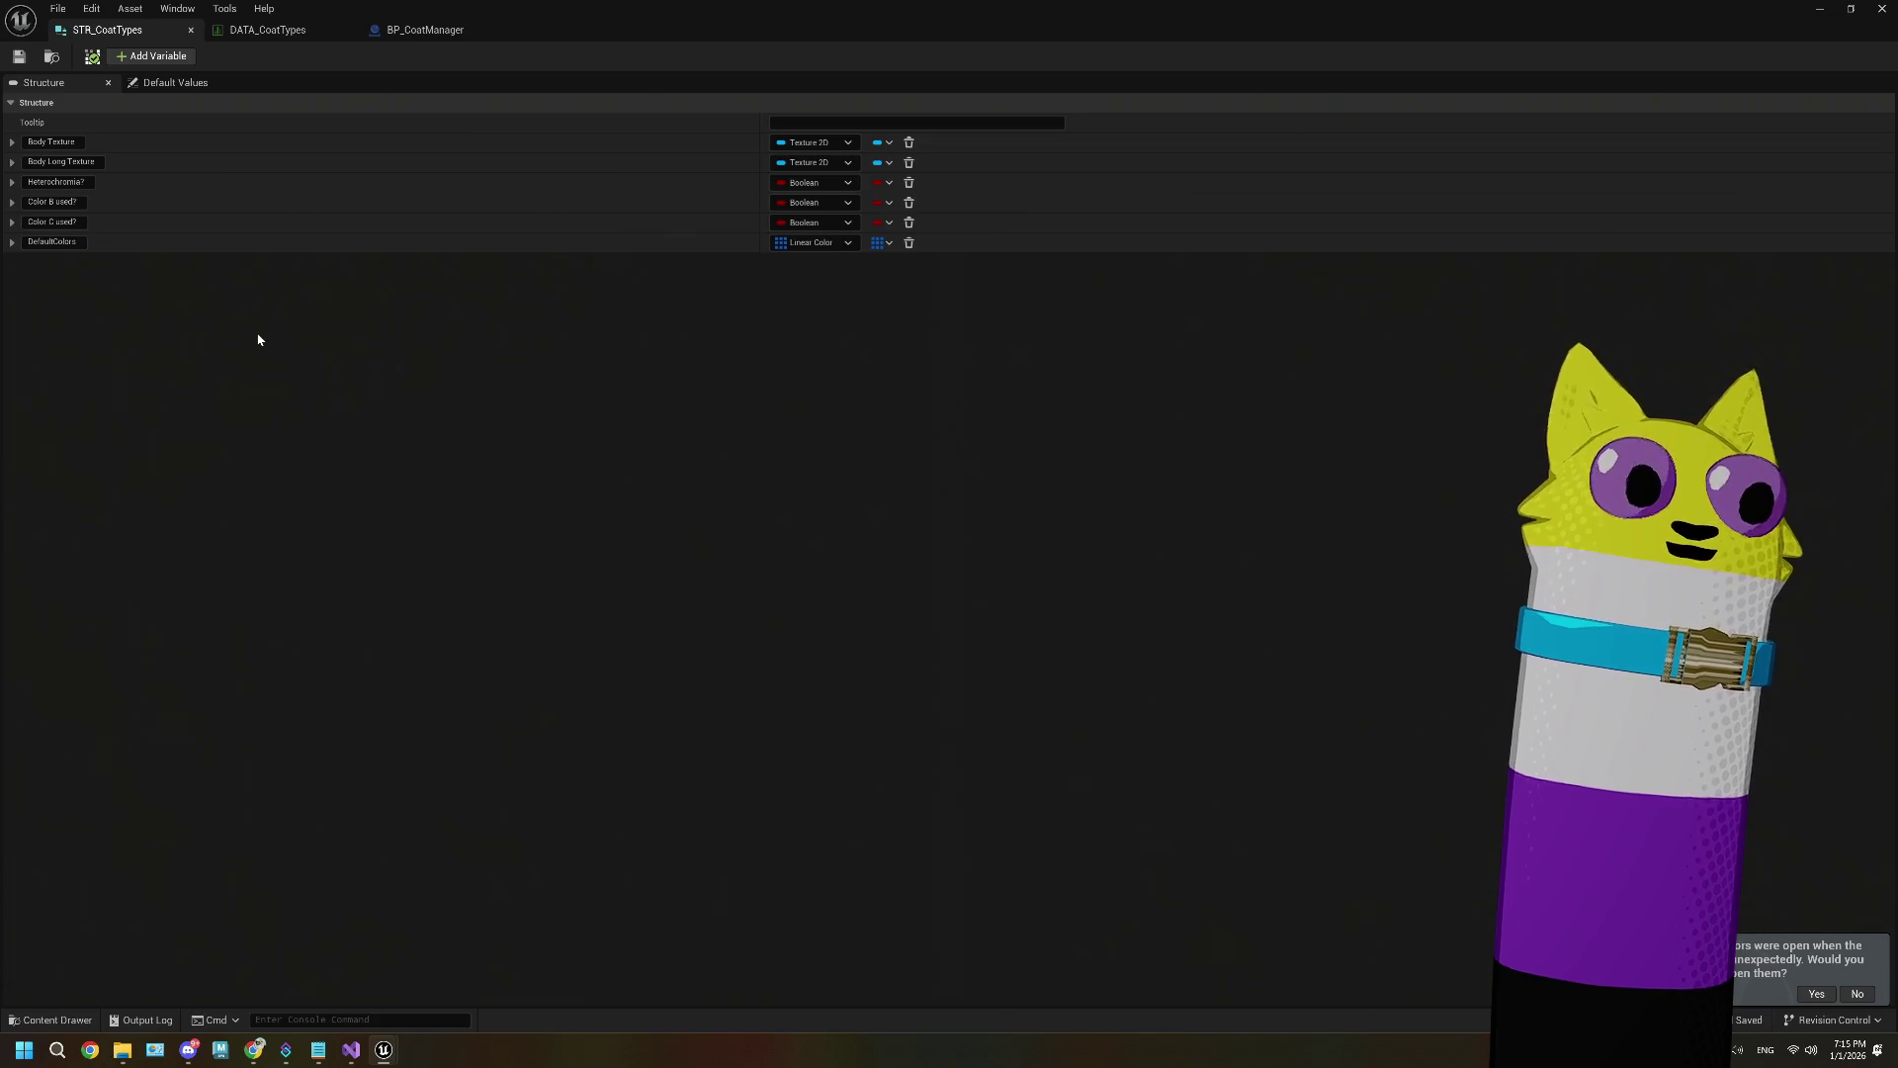
pyautogui.click(1817, 9)
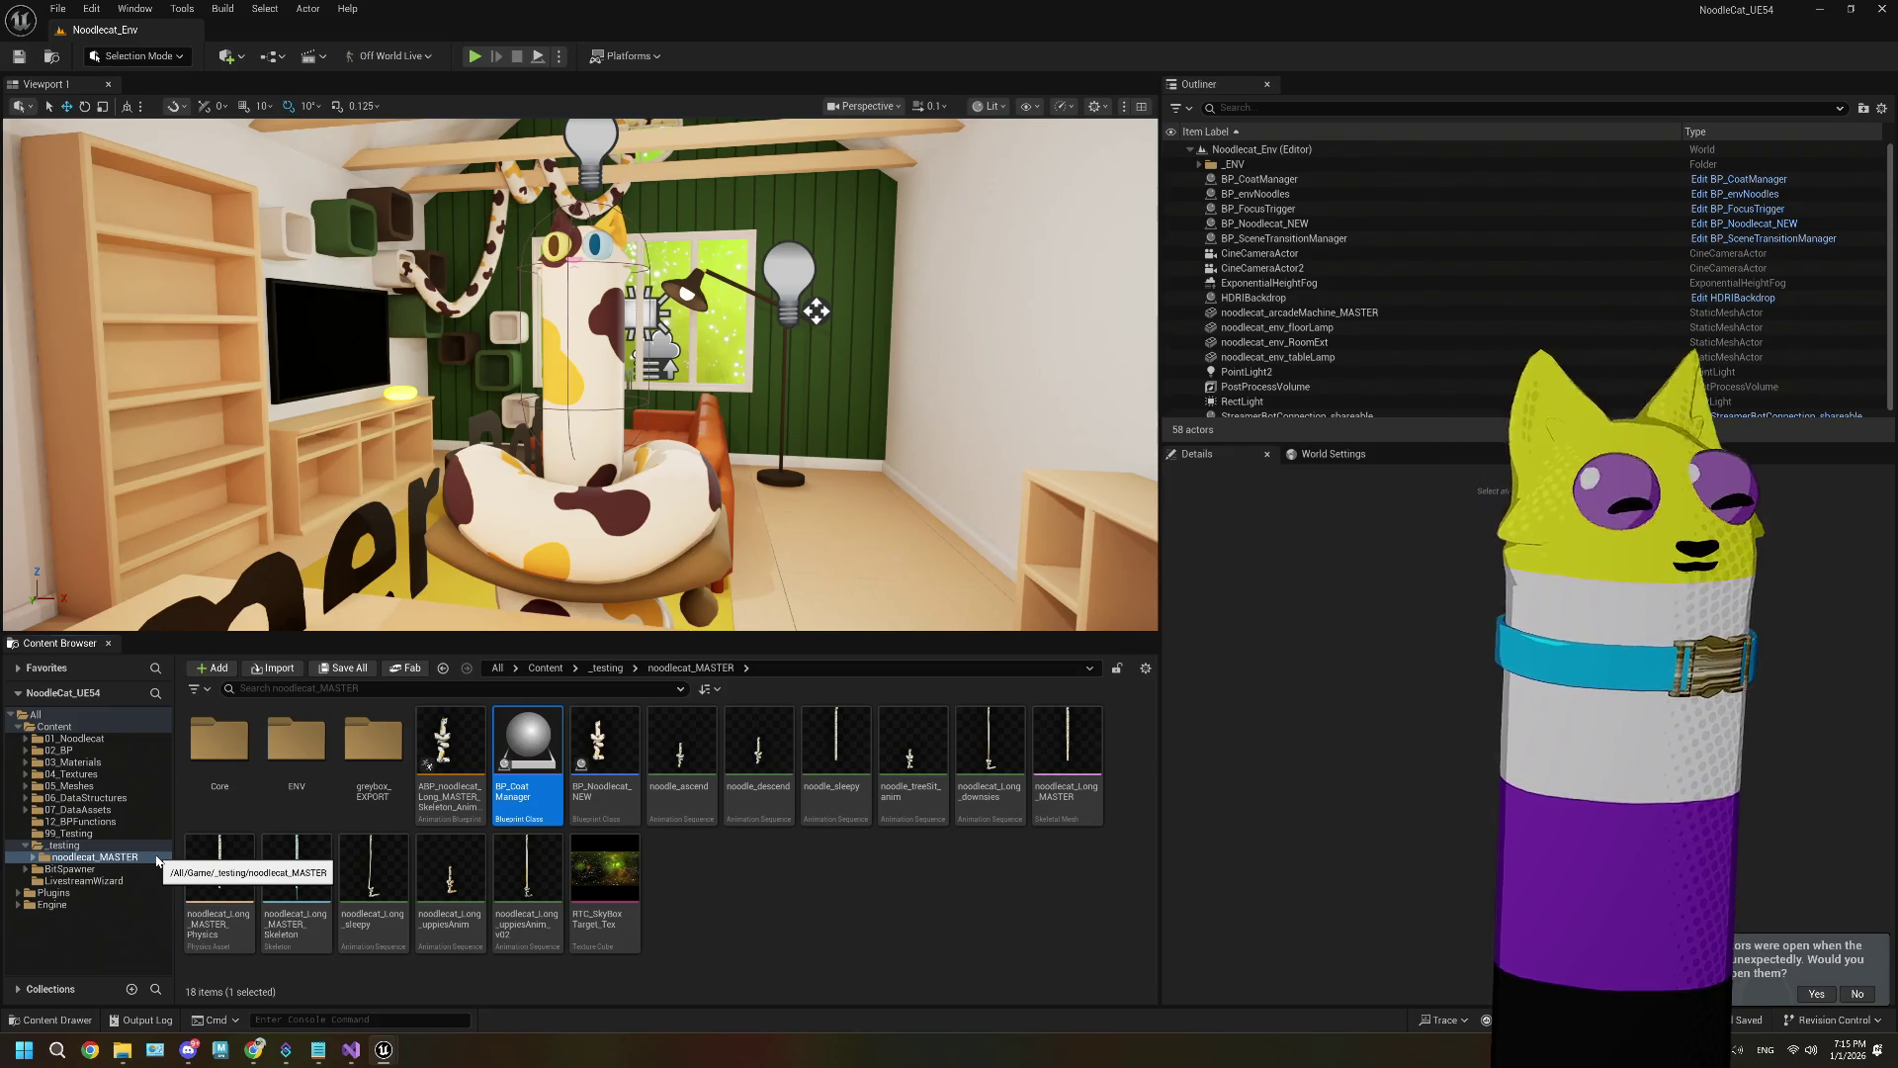
# Step: Deselect everything in the Content Browser and reopen the BP_CoatManager Blueprint
pyautogui.click(725, 910)
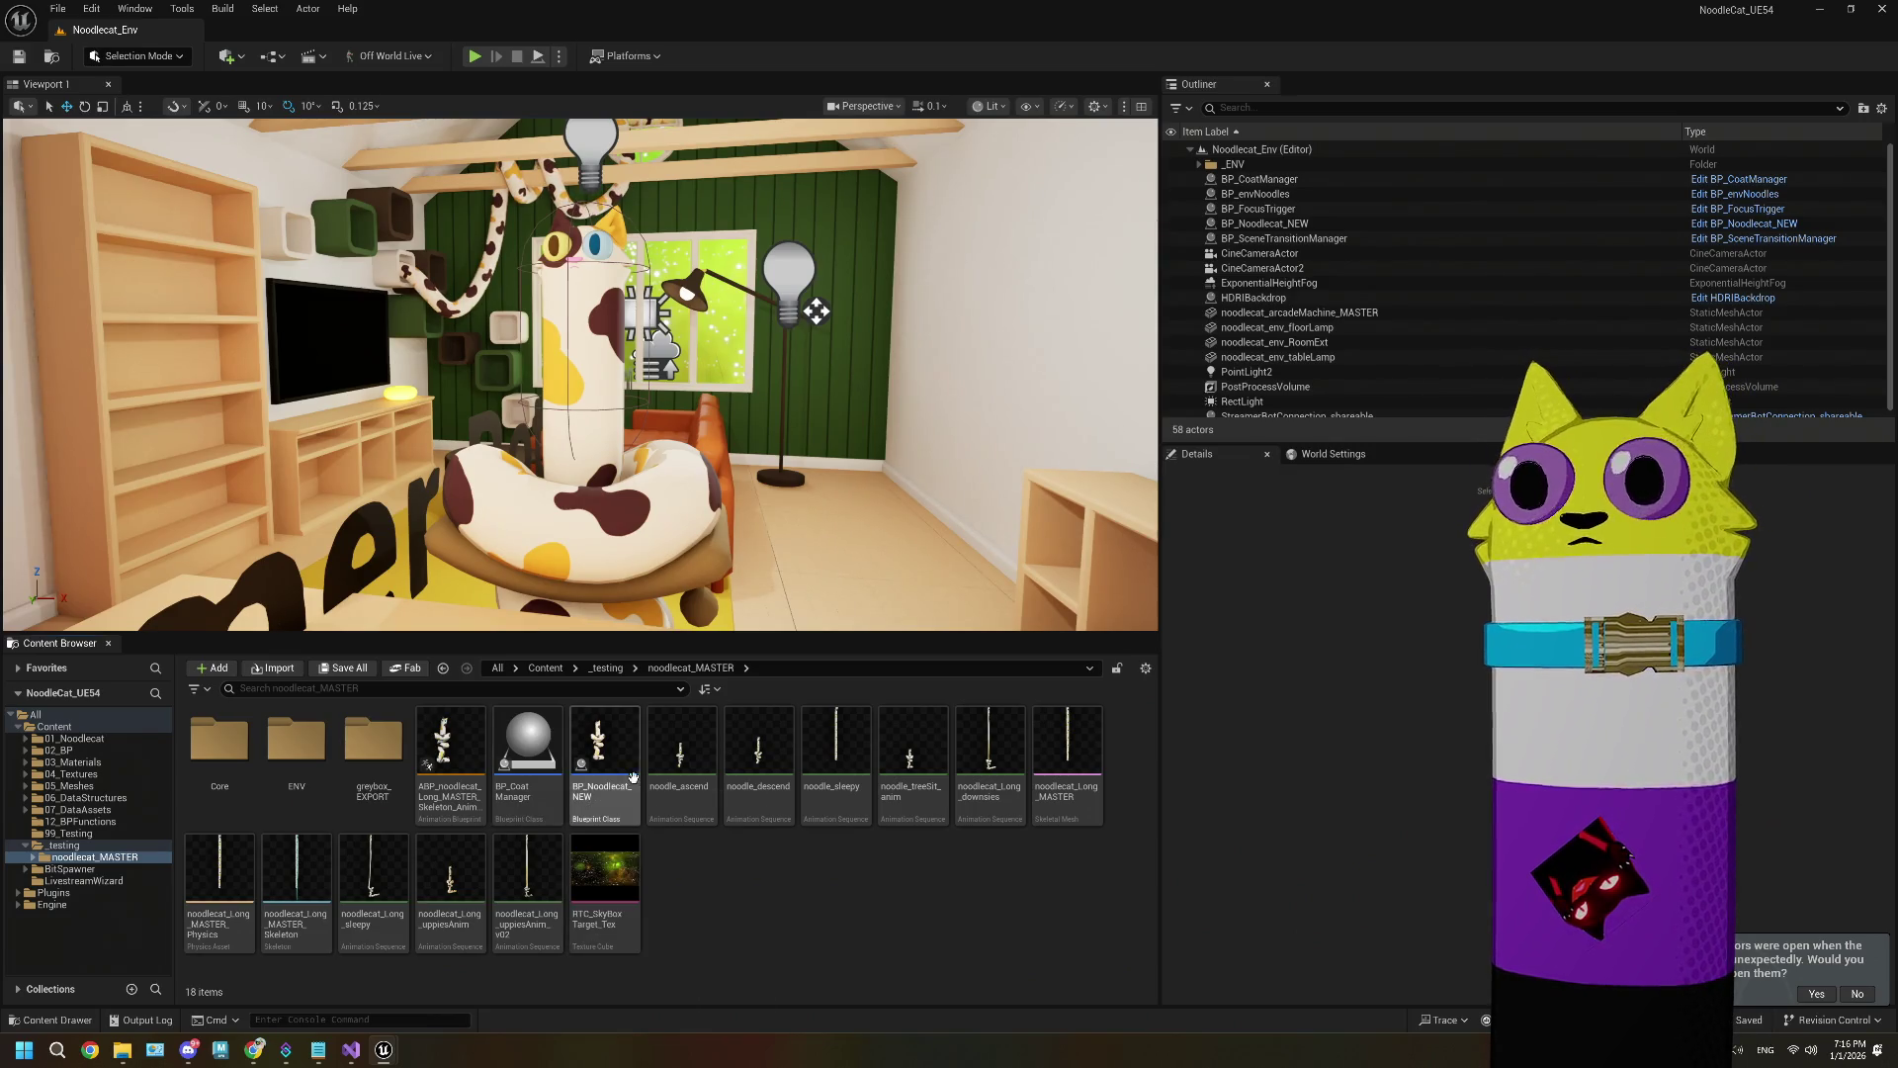
pyautogui.moveTo(597, 746)
pyautogui.doubleClick(540, 745)
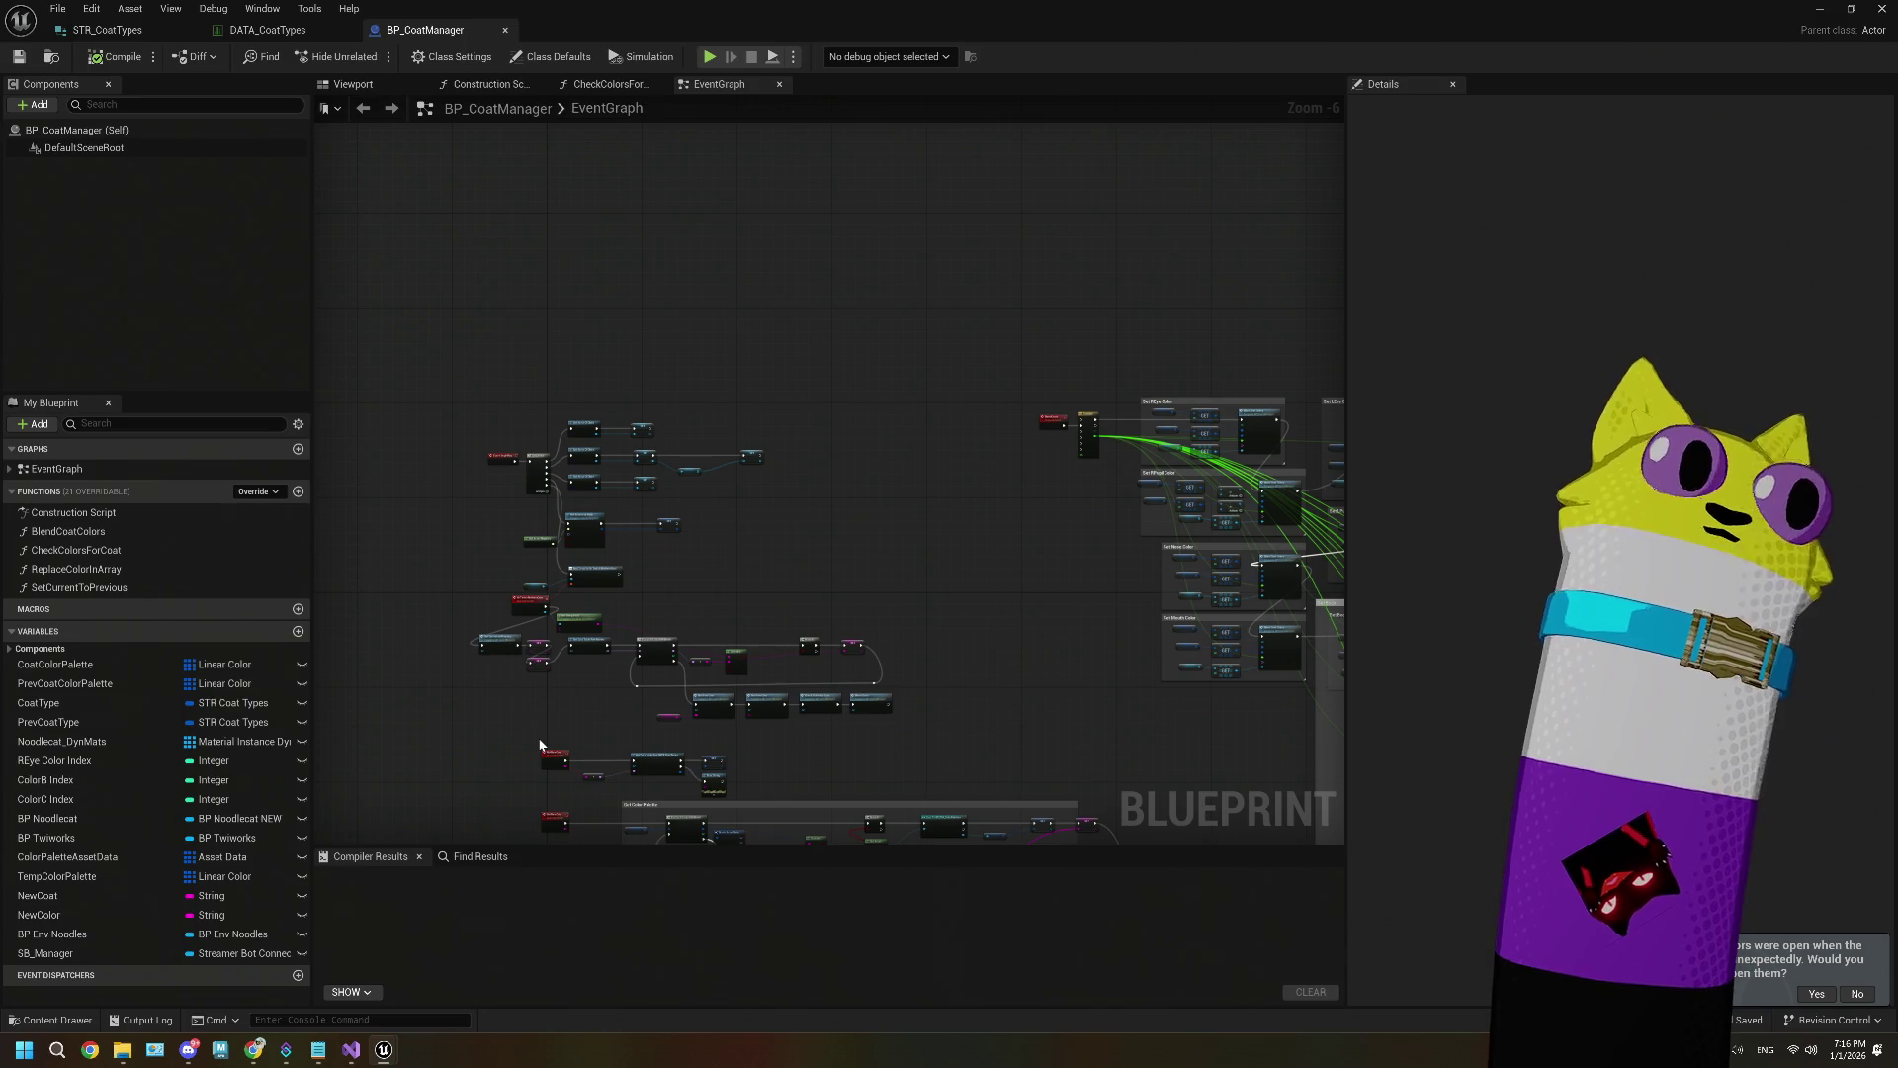
# Step: Check the DATA_CoatTypes rows, then return to the BP_CoatManager event graph and zoom in
pyautogui.click(218, 36)
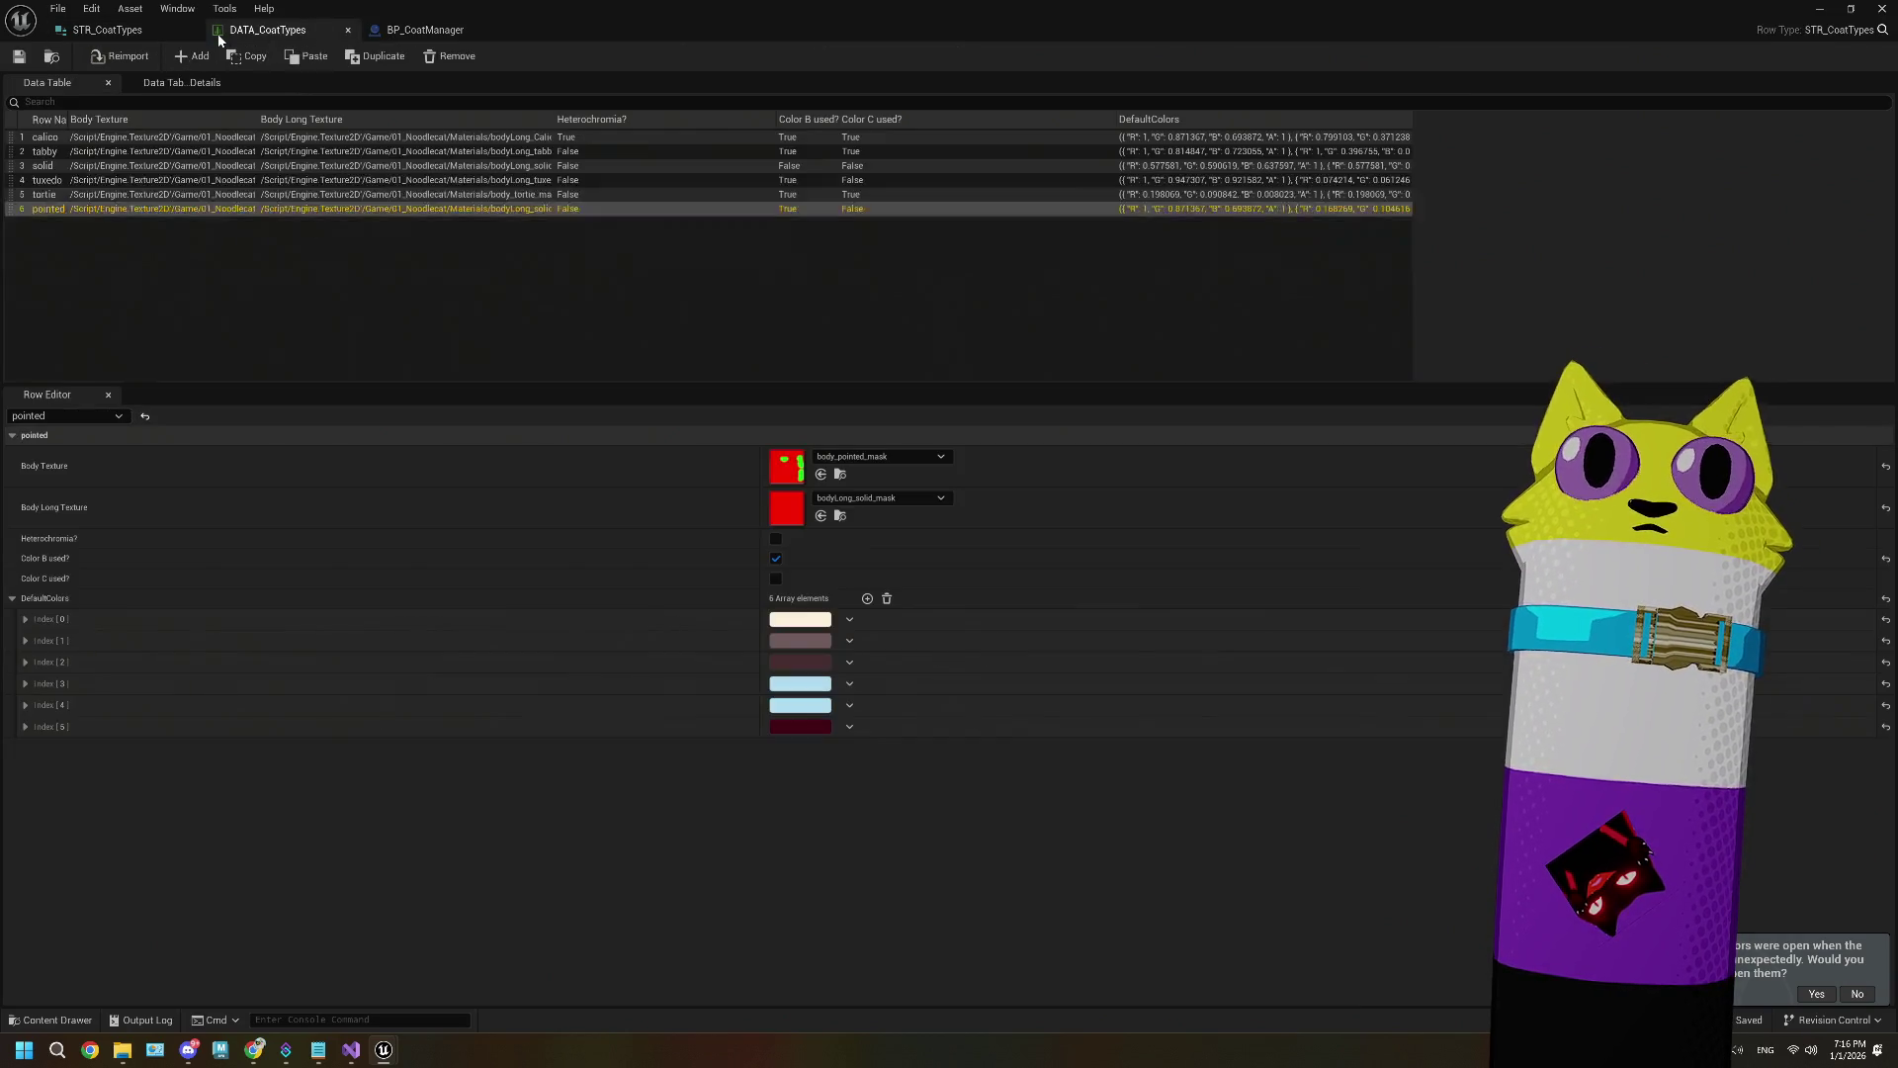
pyautogui.click(425, 30)
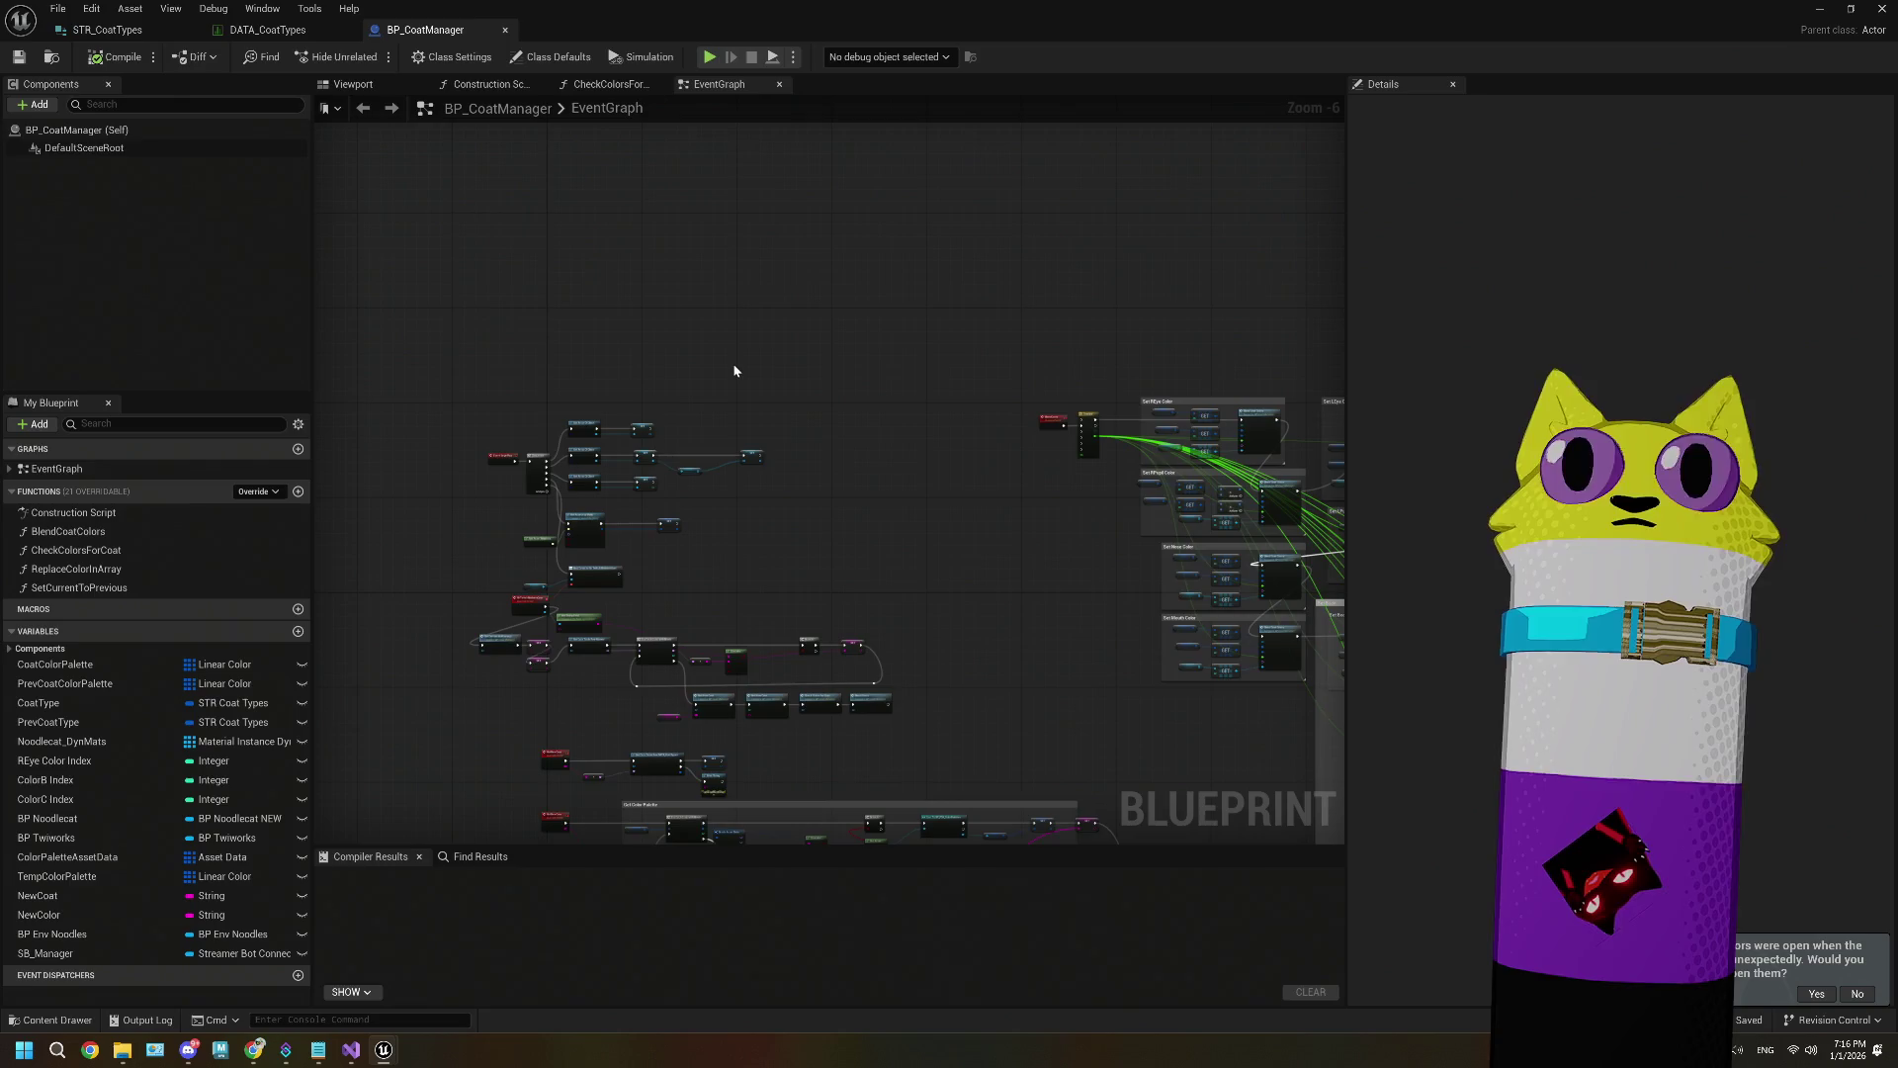
pyautogui.scroll(2, 759, 540)
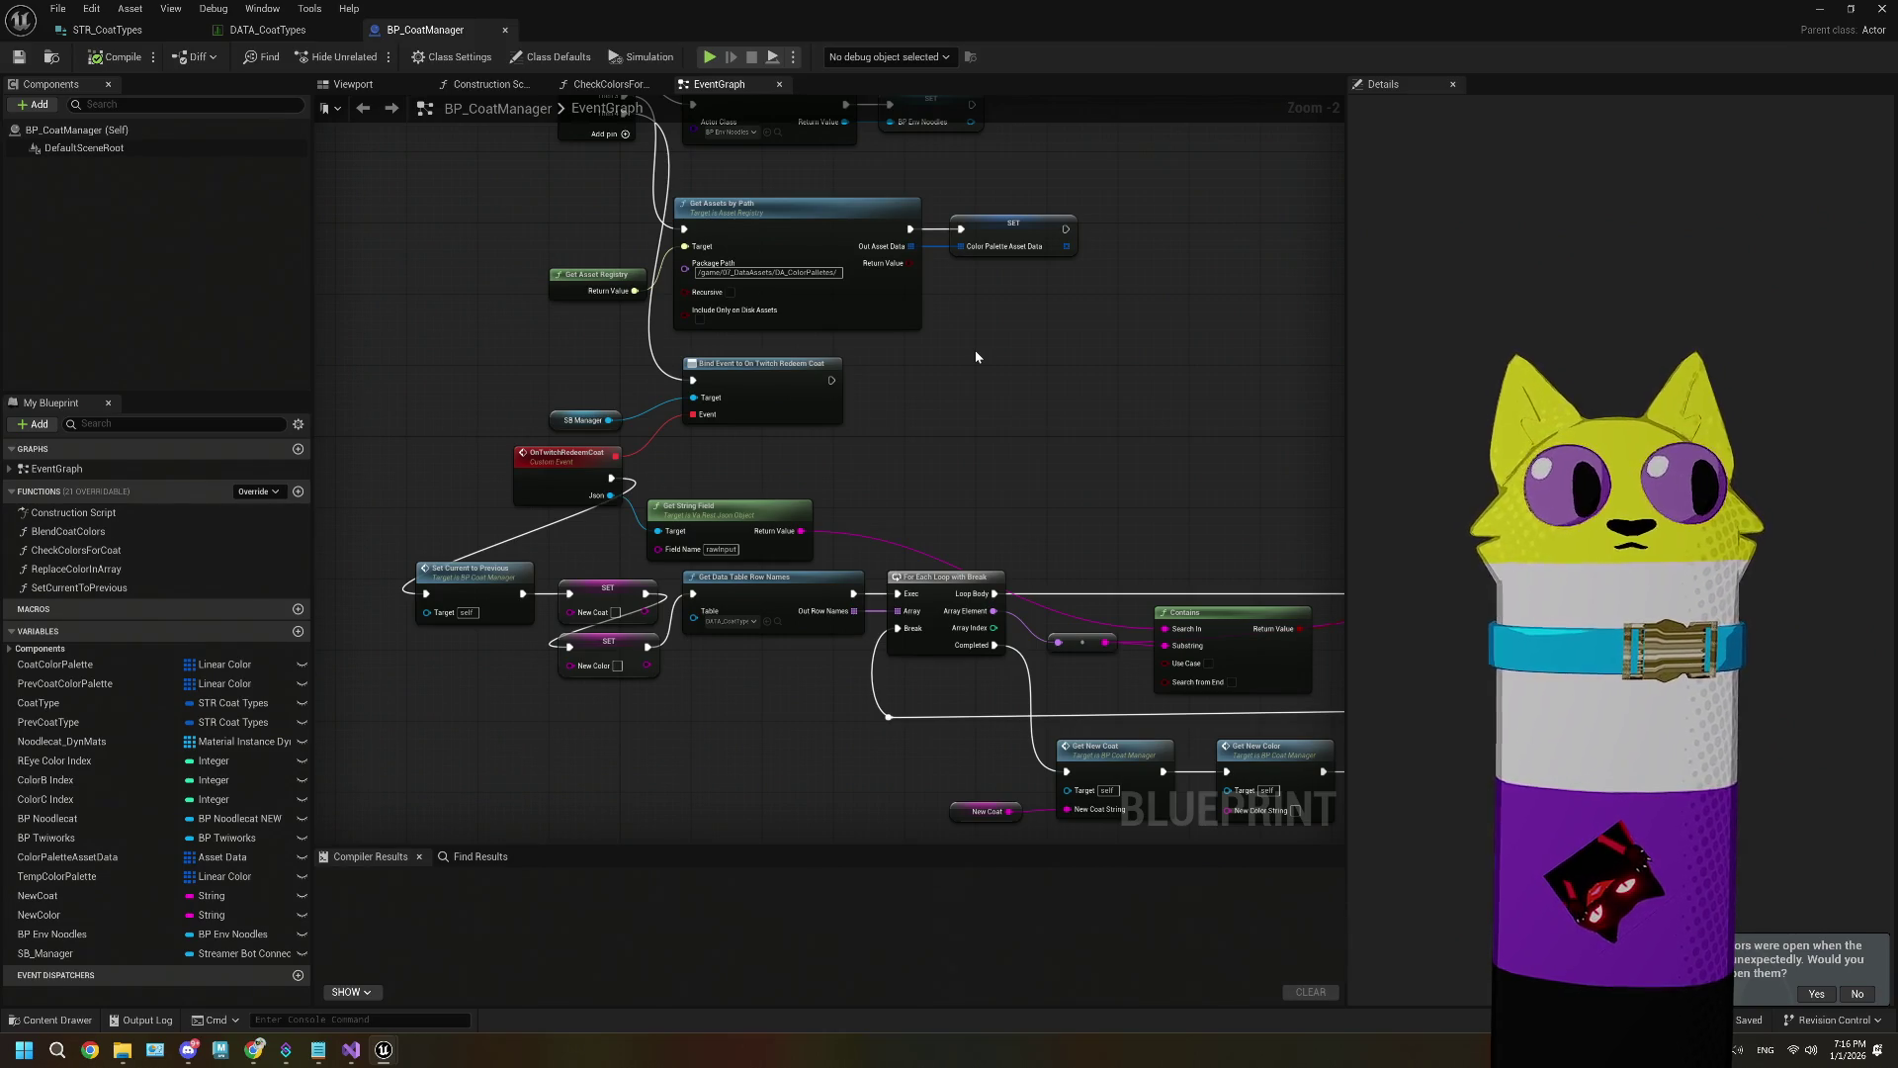
# Step: Minimize the BP_CoatManager Blueprint editor window
pyautogui.click(1825, 8)
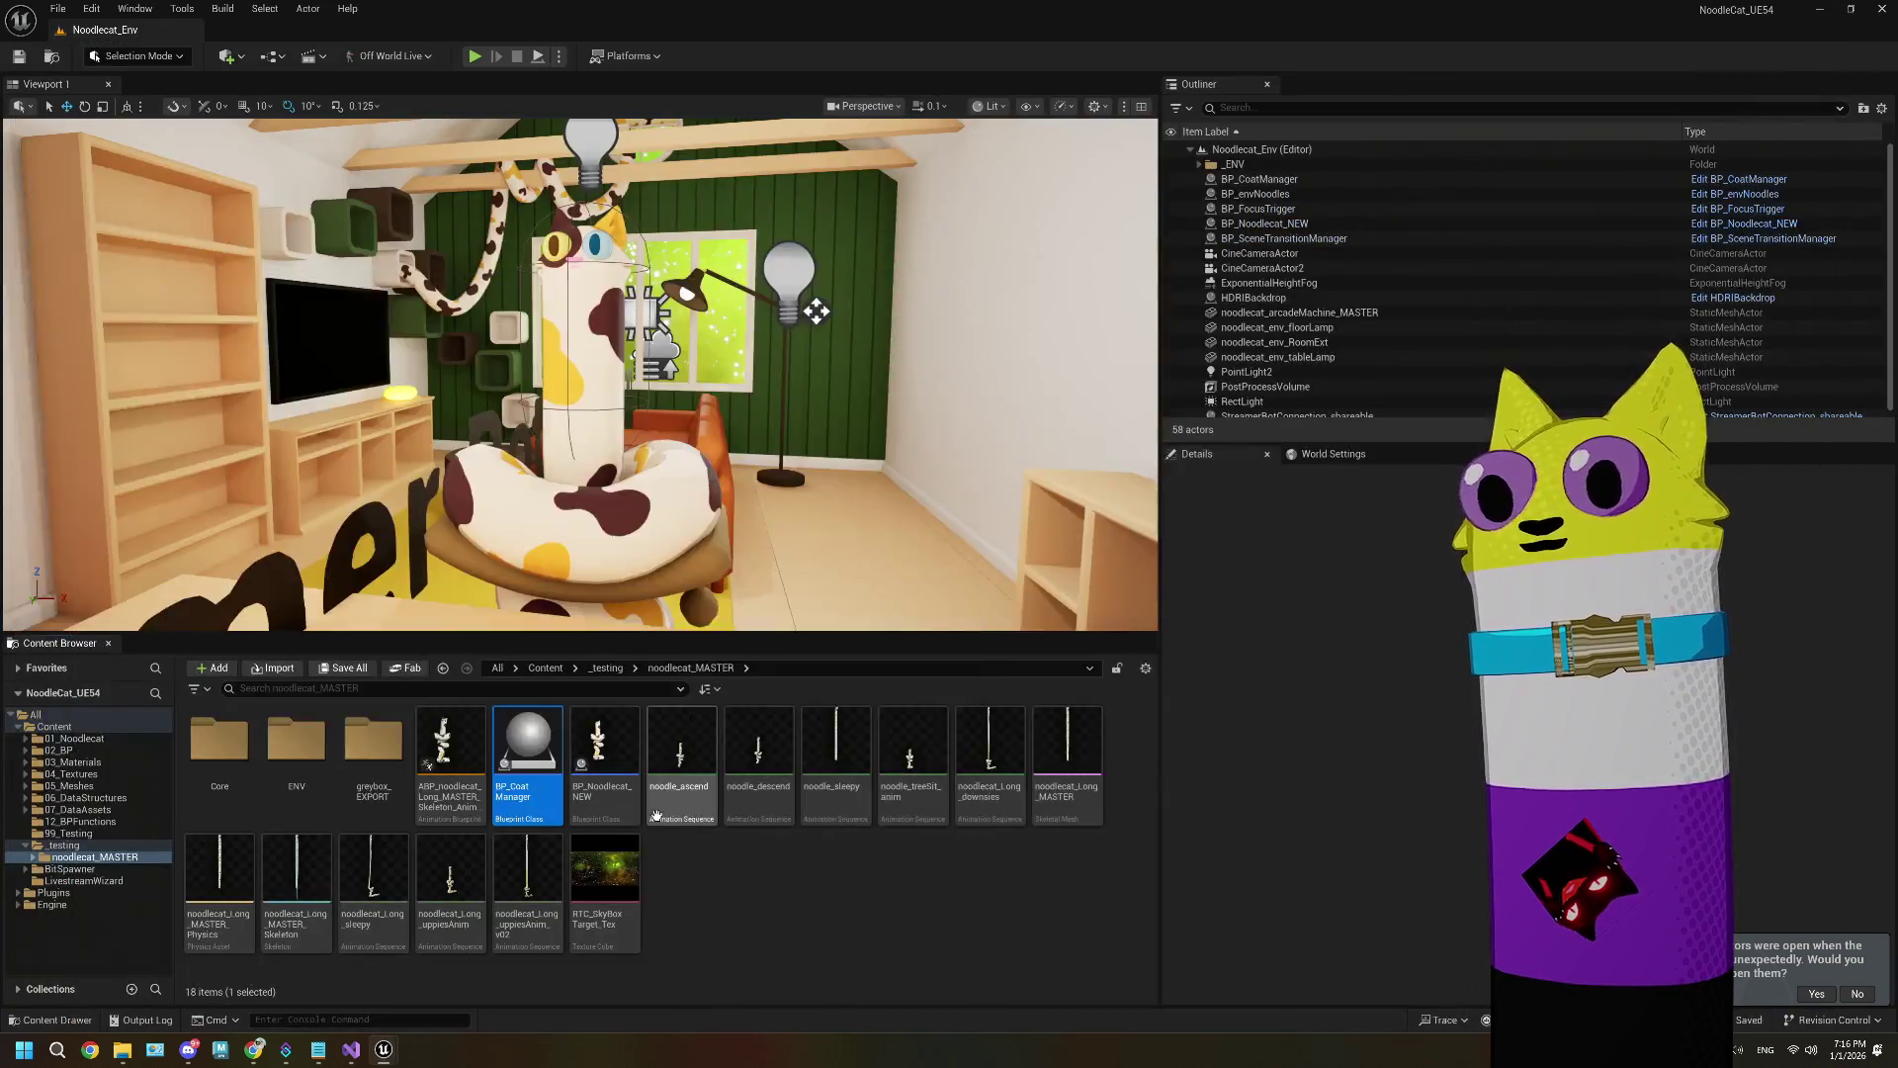